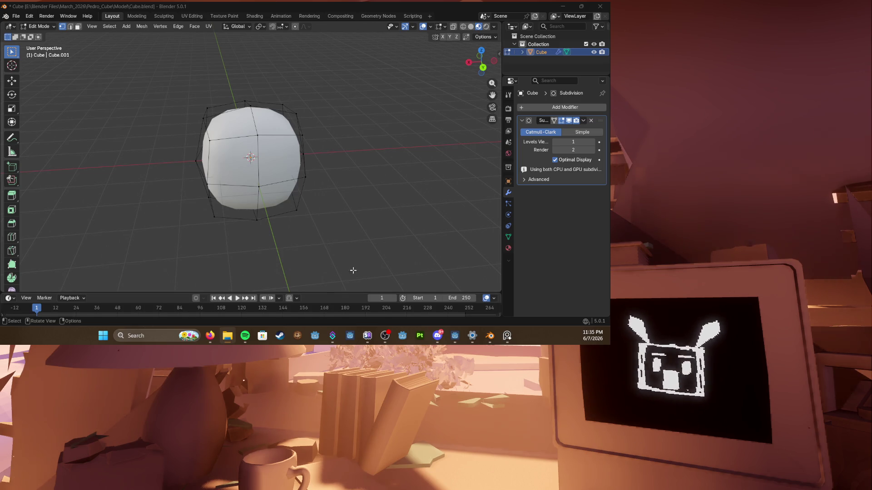
# Step: Duplicate the round mesh straight down and scale the copy smaller but slightly taller
pyautogui.moveTo(260, 156); pyautogui.dragTo(233, 177, button='middle')
pyautogui.scroll(-3, 234, 177)
pyautogui.press('l')
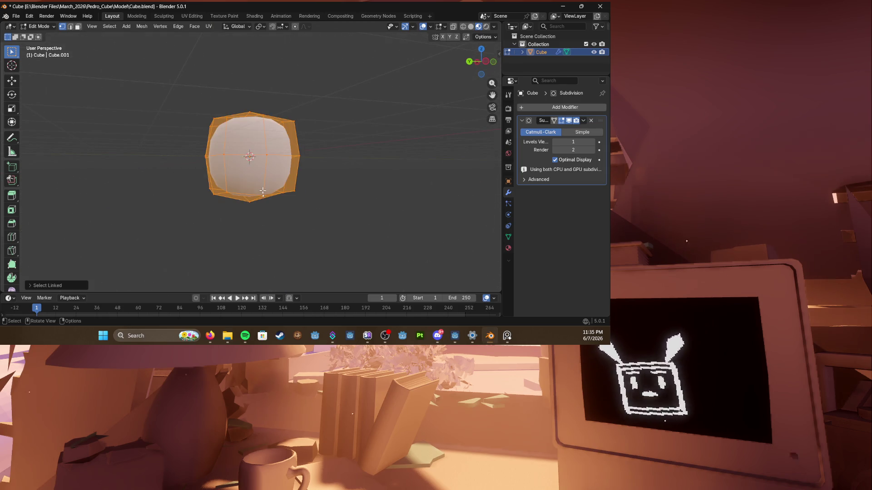
pyautogui.hotkey('shift', 'd')
pyautogui.press('z')
pyautogui.click(265, 242)
pyautogui.press('s')
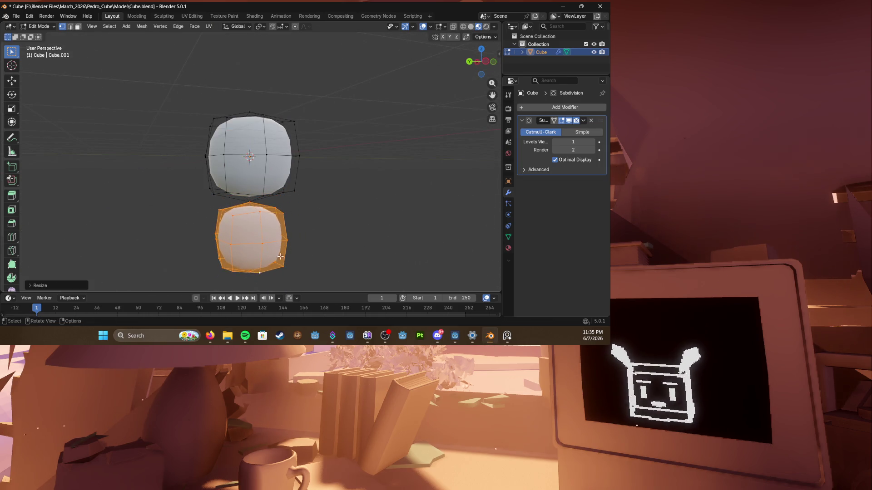
pyautogui.click(262, 242)
pyautogui.press('s')
pyautogui.press('z')
pyautogui.click(254, 271)
# Step: Move the copy vertically to sit just under the head, then bring up the reference picture
pyautogui.press('g')
pyautogui.press('z')
pyautogui.click(298, 218)
pyautogui.scroll(-1, 297, 218)
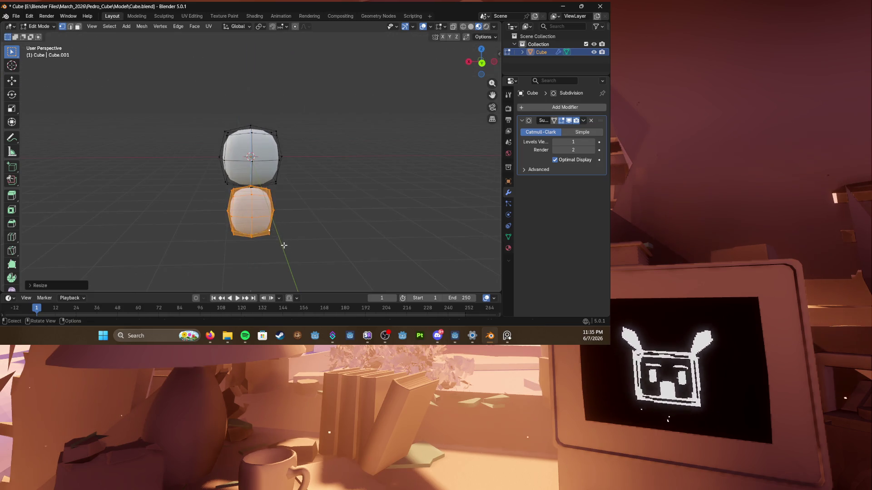
pyautogui.press('g')
pyautogui.press('z')
pyautogui.click(289, 217)
pyautogui.scroll(3, 289, 217)
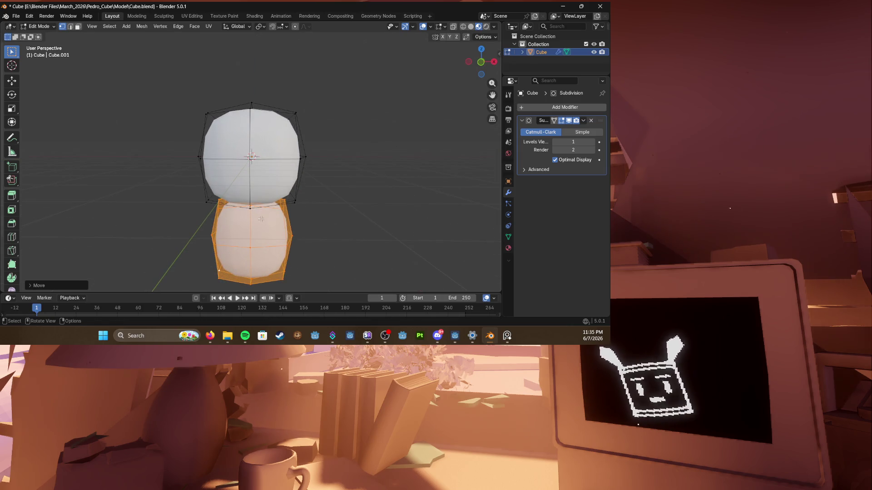
pyautogui.hotkey('alt', 'Tab')
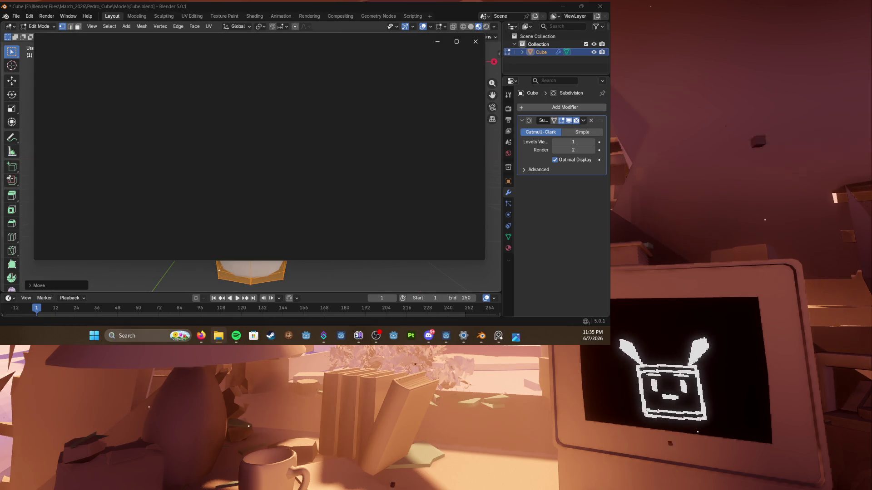
# Step: Close the picture viewer and drop the reference image into the scene in Object Mode
pyautogui.moveTo(225, 41); pyautogui.dragTo(249, 39)
pyautogui.hotkey('alt', 'Tab')
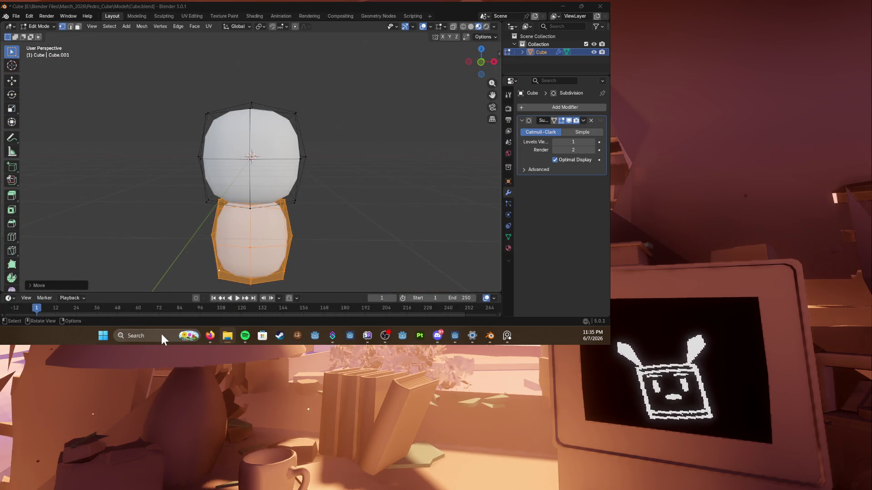
pyautogui.hotkey('ctrl', 'v')
pyautogui.press('Tab')
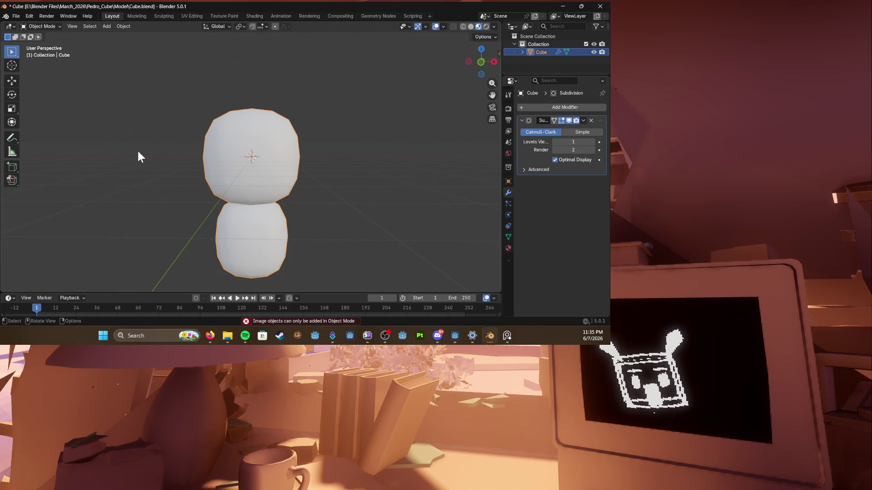
pyautogui.moveTo(22, 321); pyautogui.dragTo(199, 177)
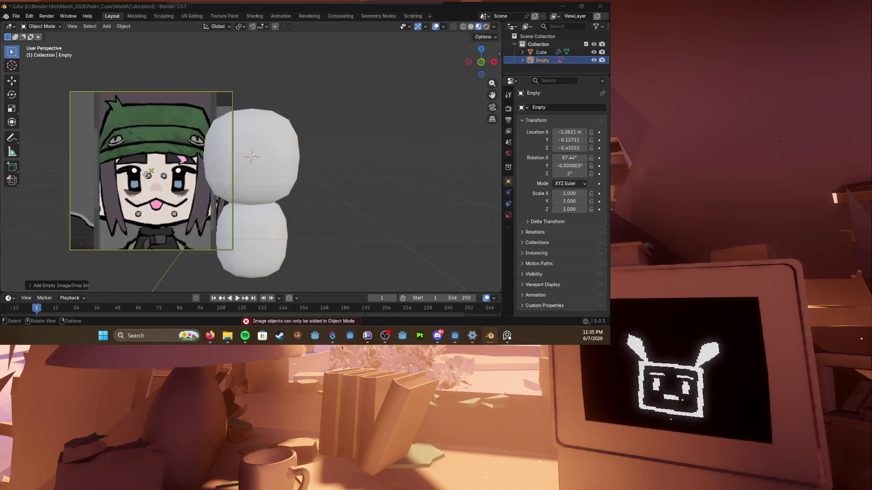
pyautogui.scroll(-4, 201, 188)
# Step: Check the two-ball mesh in Edit Mode, then select the reference picture and hide it
pyautogui.moveTo(181, 174); pyautogui.dragTo(205, 177, button='middle')
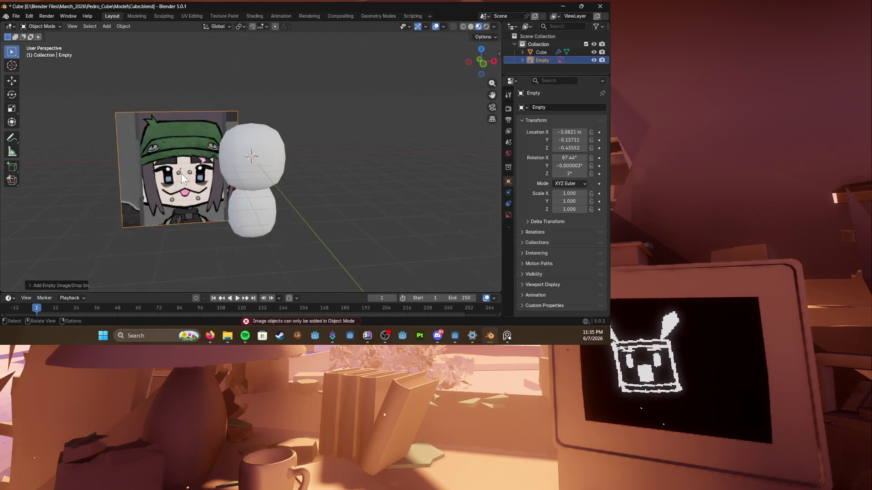
pyautogui.scroll(3, 205, 177)
pyautogui.click(266, 221)
pyautogui.press('Tab')
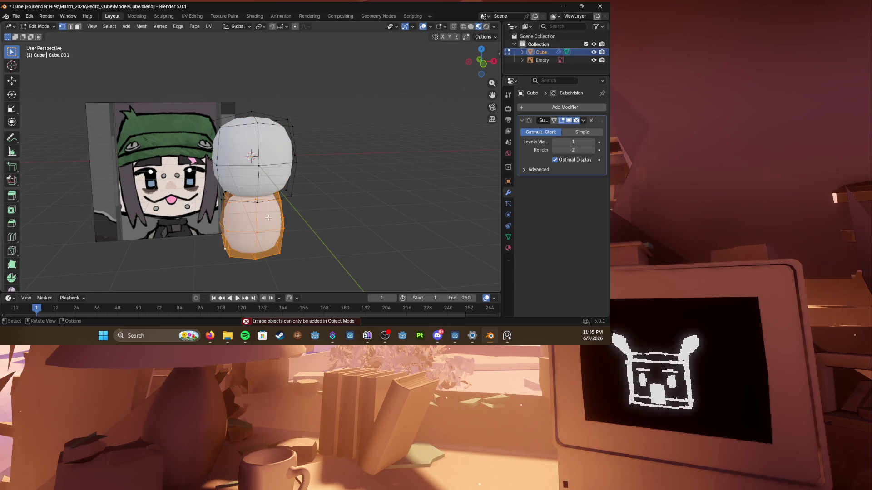
pyautogui.scroll(3, 278, 226)
pyautogui.scroll(-3, 277, 227)
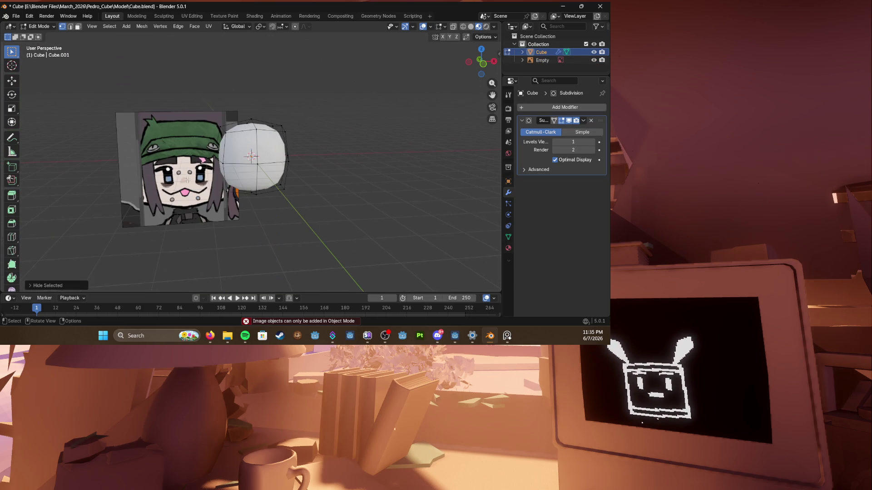
pyautogui.moveTo(225, 194); pyautogui.dragTo(212, 191, button='middle')
pyautogui.press('Tab')
pyautogui.click(221, 189)
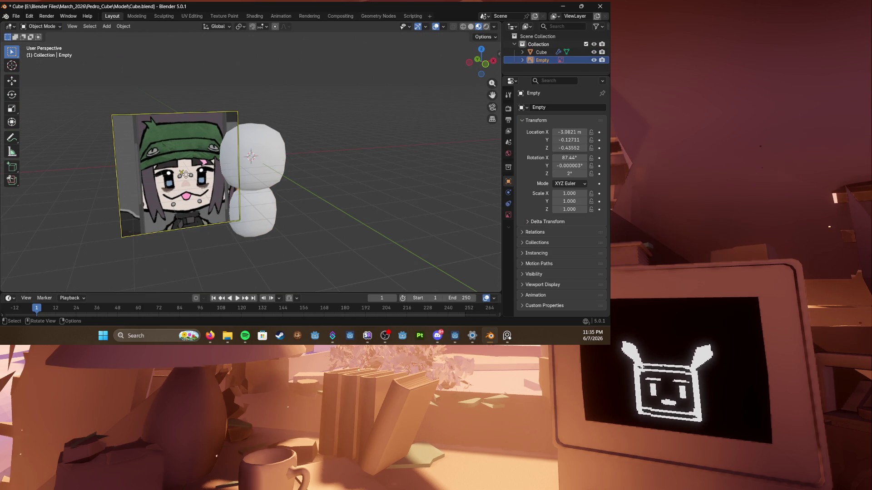
pyautogui.press('h')
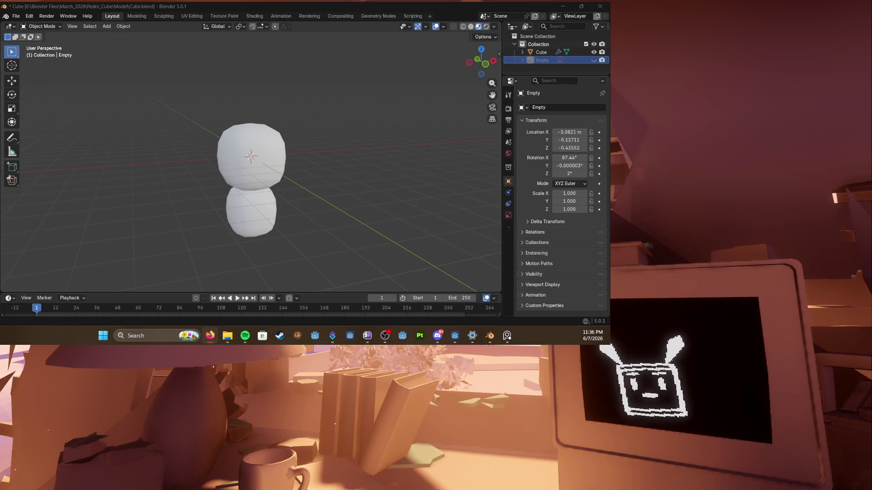
pyautogui.click(260, 178)
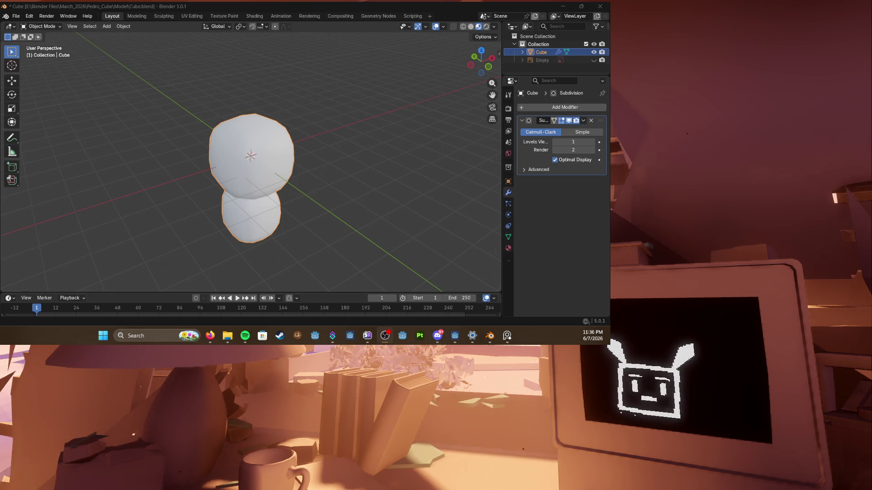
# Step: Enter Edit Mode and shift part of the head sideways along X to reshape it
pyautogui.moveTo(229, 217); pyautogui.dragTo(235, 204, button='middle')
pyautogui.press('Tab')
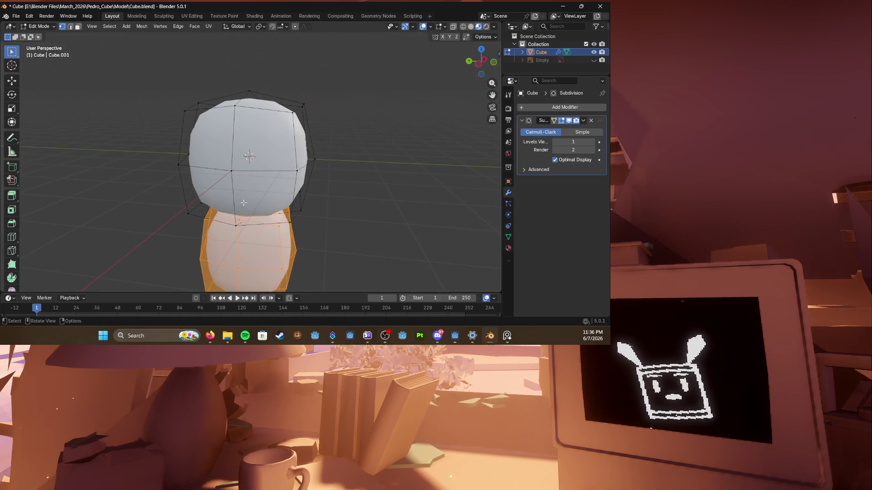
pyautogui.moveTo(83, 184); pyautogui.dragTo(123, 197, button='middle')
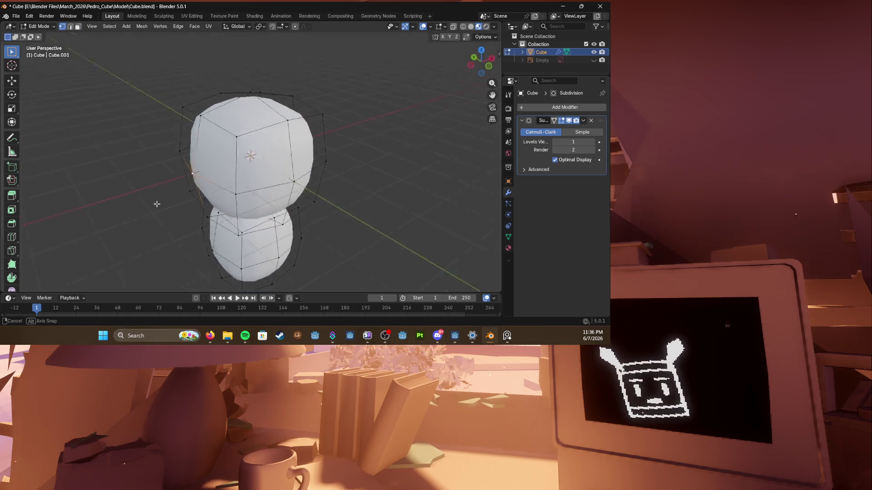
pyautogui.press('g')
pyautogui.press('x')
pyautogui.click(159, 205)
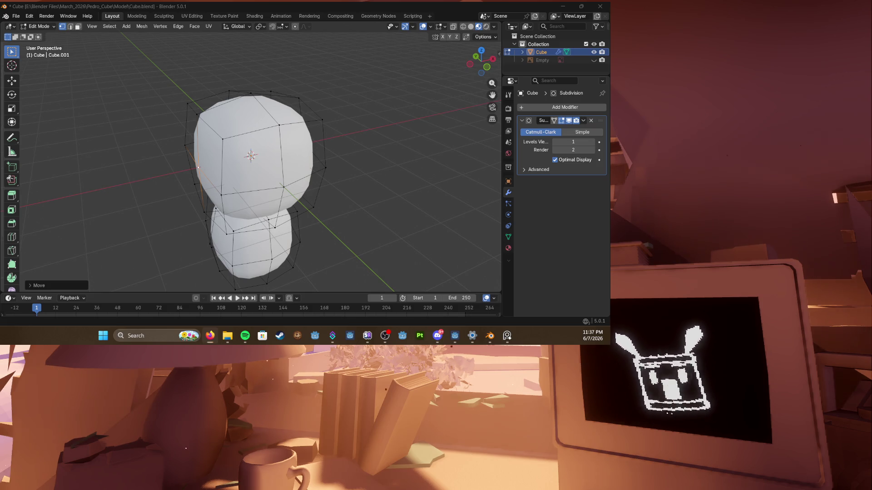
# Step: Glance at the mood reference board and return to a front view of the model
pyautogui.hotkey('alt', 'Tab')
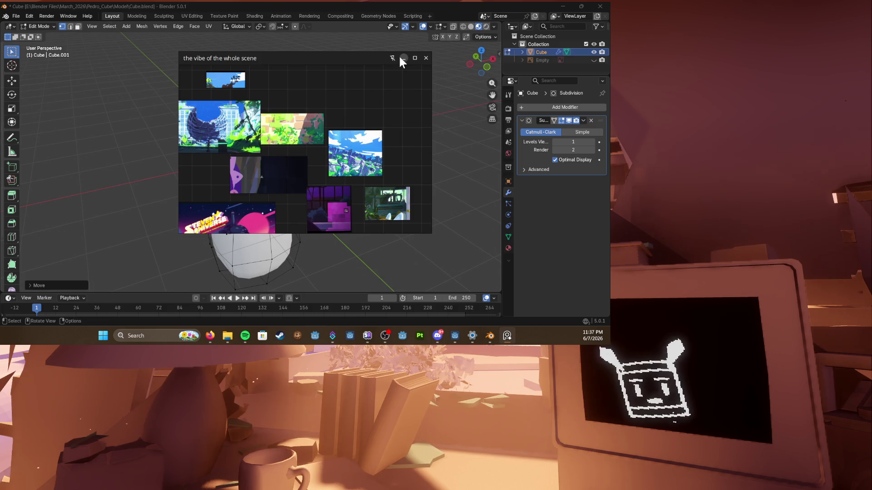
pyautogui.hotkey('alt', 'Tab')
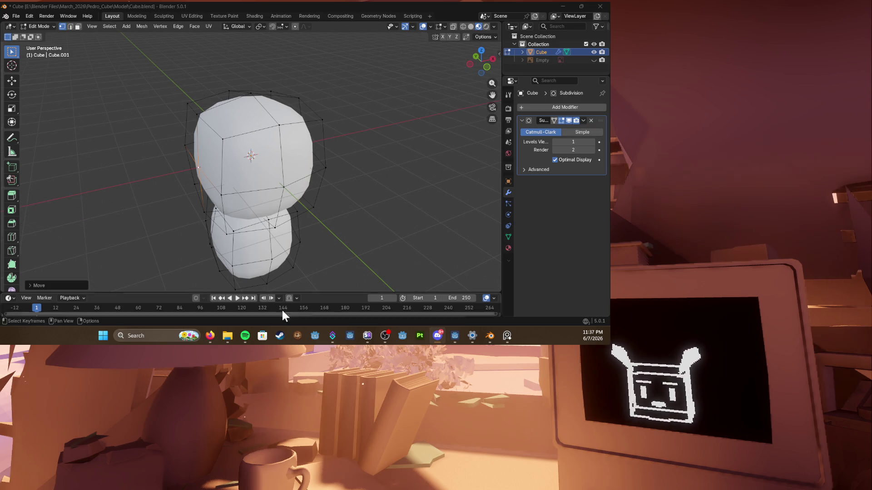
pyautogui.moveTo(328, 163); pyautogui.dragTo(393, 164, button='middle')
# Step: Rescale the lower body thinner and taller, then delete its vertices entirely
pyautogui.press('l')
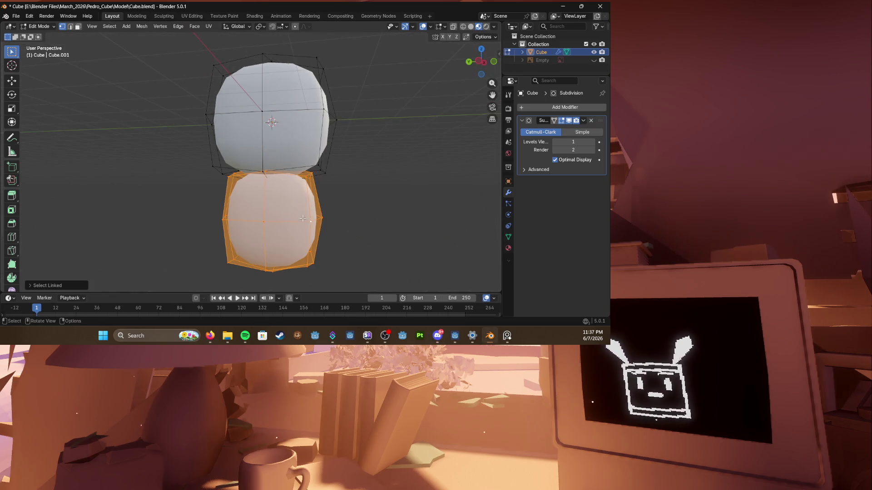
pyautogui.press('s')
pyautogui.click(293, 198)
pyautogui.press('s')
pyautogui.press('z')
pyautogui.click(272, 273)
pyautogui.moveTo(273, 272); pyautogui.dragTo(326, 210, button='middle')
pyautogui.rightClick(300, 209)
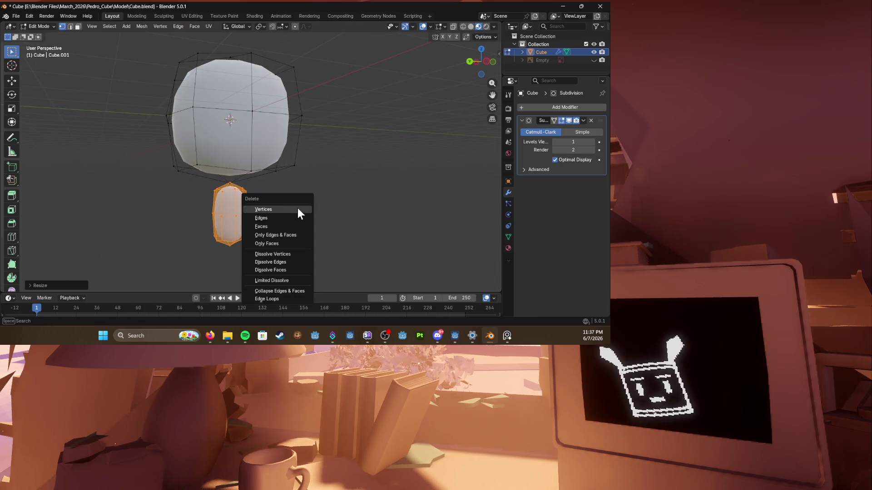
pyautogui.click(306, 216)
pyautogui.scroll(3, 273, 170)
# Step: Bevel the head's bottom vertex into a face and extrude it down into a small neck nub
pyautogui.moveTo(273, 170); pyautogui.dragTo(258, 249, button='middle')
pyautogui.scroll(-3, 257, 250)
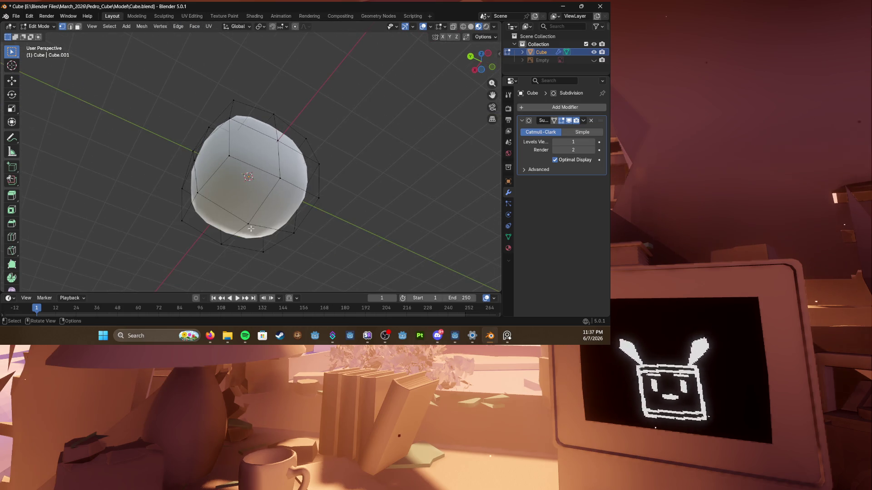
pyautogui.click(249, 221)
pyautogui.hotkey('ctrl', 'shift', 'b')
pyautogui.click(281, 230)
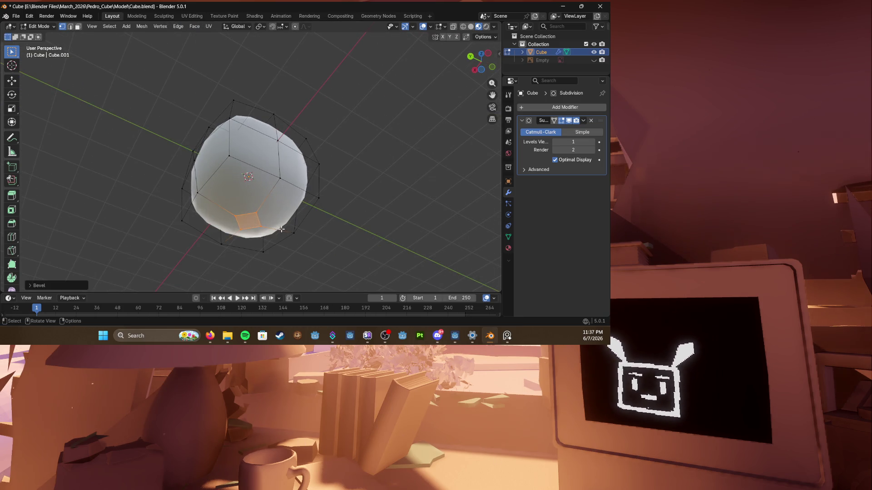
pyautogui.press('e')
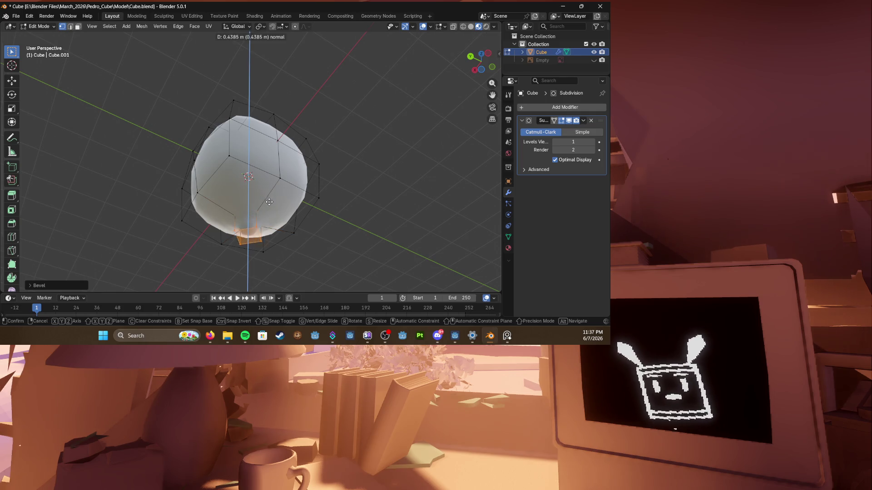
pyautogui.click(259, 218)
pyautogui.press('s')
pyautogui.click(259, 217)
pyautogui.moveTo(259, 216); pyautogui.dragTo(287, 204, button='middle')
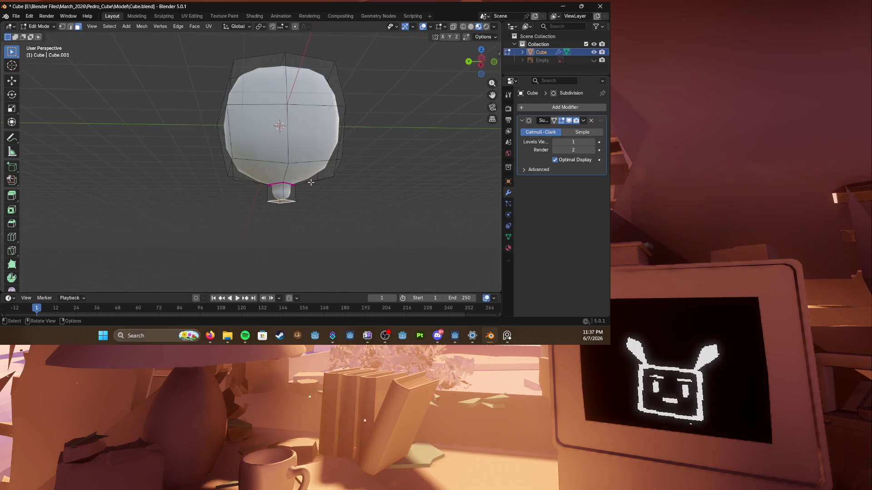
pyautogui.scroll(4, 296, 212)
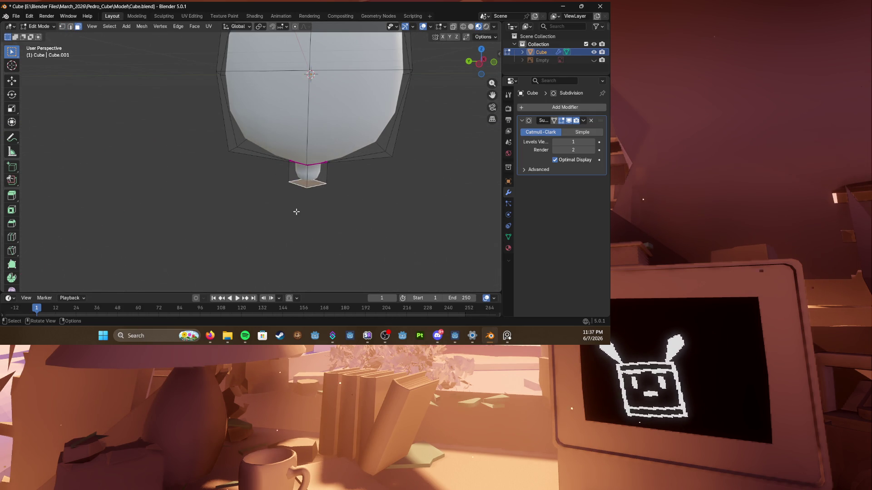
# Step: Extrude the neck nub down and spread it into a wide base, then extrude that base in place
pyautogui.press('e')
pyautogui.click(333, 215)
pyautogui.press('s')
pyautogui.click(352, 181)
pyautogui.scroll(-3, 353, 181)
pyautogui.moveTo(351, 180); pyautogui.dragTo(361, 191, button='middle')
pyautogui.press('e')
pyautogui.click(372, 199)
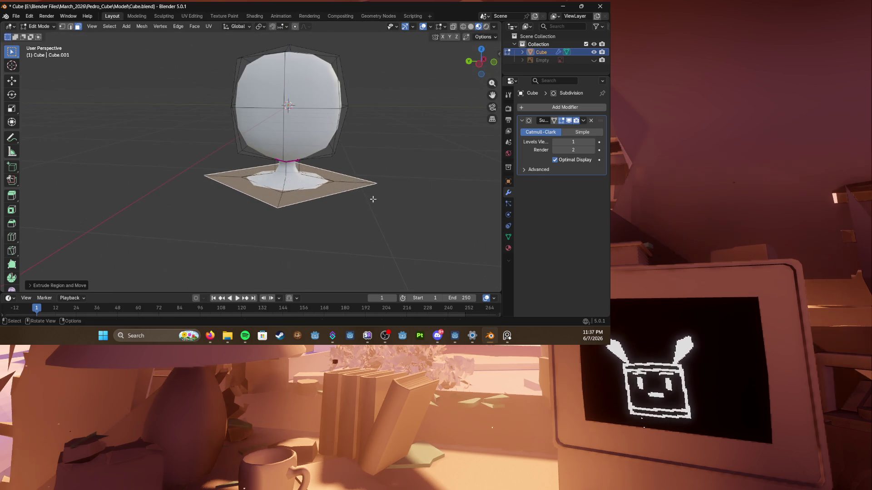
# Step: Drop the base face low in two vertical moves to form the torso
pyautogui.press('g')
pyautogui.press('z')
pyautogui.click(368, 218)
pyautogui.press('g')
pyautogui.press('z')
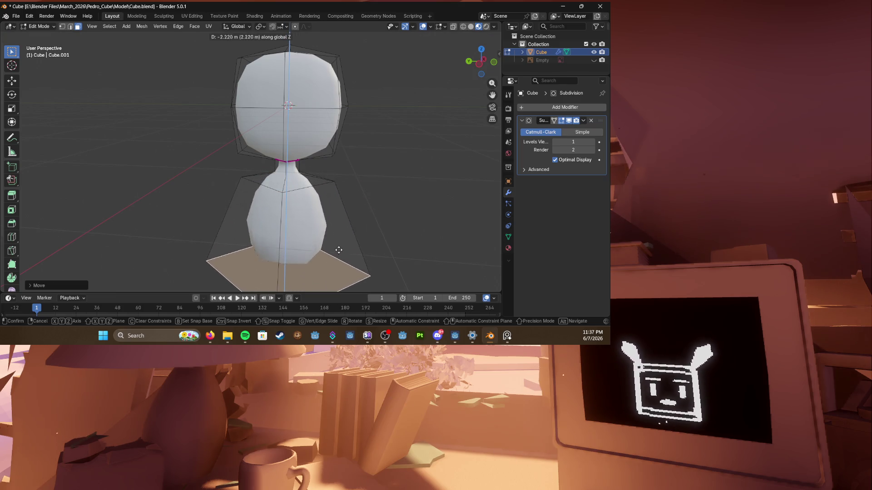
pyautogui.click(339, 250)
pyautogui.scroll(2, 339, 231)
pyautogui.moveTo(334, 225); pyautogui.dragTo(322, 204, button='middle')
pyautogui.scroll(-4, 323, 199)
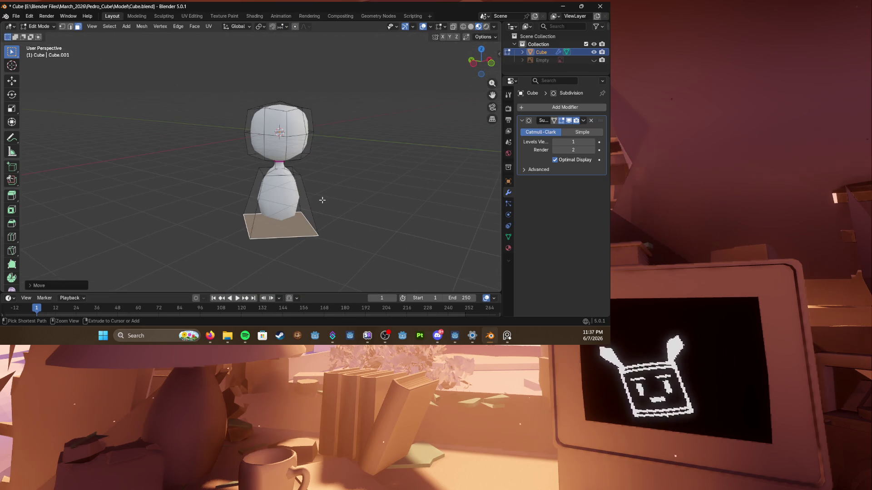
# Step: Add loop cuts around the torso, narrow its bottom ring, and save the file
pyautogui.hotkey('ctrl', 'r')
pyautogui.scroll(2, 280, 205)
pyautogui.click(279, 205)
pyautogui.scroll(3, 279, 205)
pyautogui.moveTo(293, 190)
pyautogui.mouseDown(button='middle')
pyautogui.moveTo(270, 162)
pyautogui.moveTo(286, 156)
pyautogui.moveTo(300, 178)
pyautogui.mouseUp(button='middle')
pyautogui.scroll(2, 286, 157)
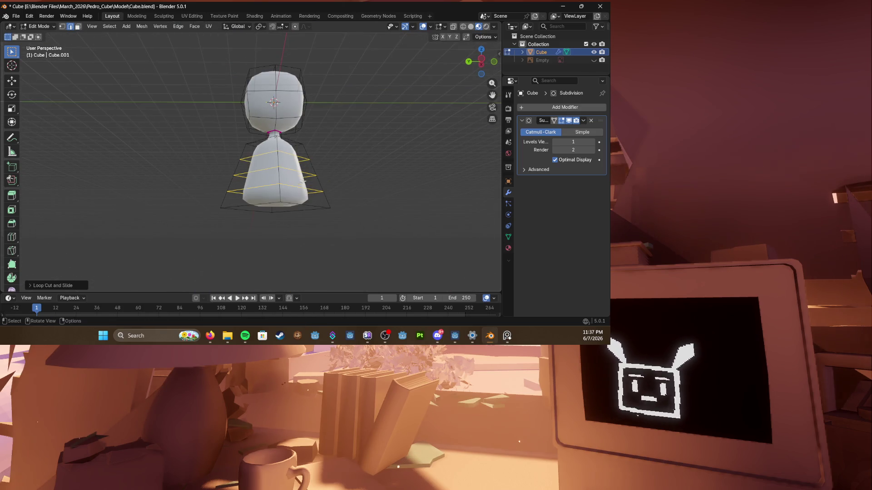
pyautogui.keyDown('alt'); pyautogui.click(276, 208); pyautogui.keyUp('alt')
pyautogui.press('s')
pyautogui.scroll(4, 340, 194)
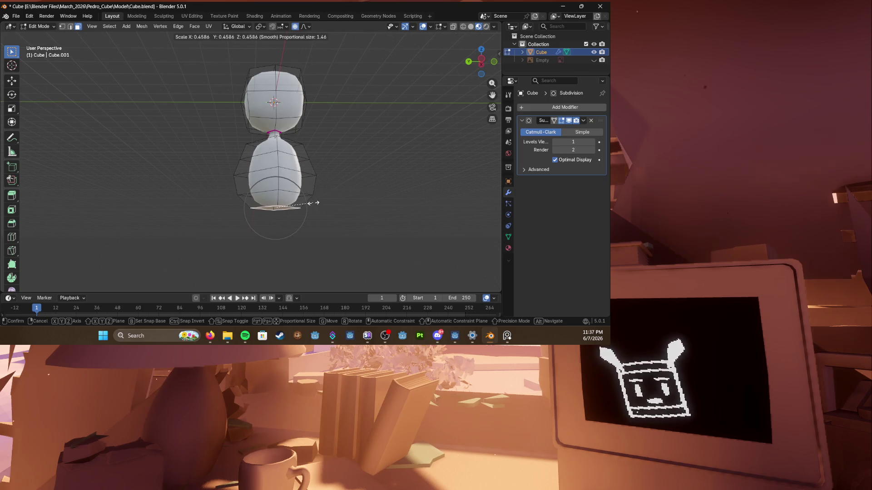
pyautogui.click(308, 205)
pyautogui.moveTo(299, 197)
pyautogui.mouseDown(button='middle')
pyautogui.moveTo(312, 182)
pyautogui.moveTo(287, 170)
pyautogui.moveTo(252, 163)
pyautogui.moveTo(230, 173)
pyautogui.moveTo(270, 165)
pyautogui.mouseUp(button='middle')
pyautogui.hotkey('ctrl', 's')
pyautogui.scroll(3, 286, 170)
pyautogui.click(230, 149)
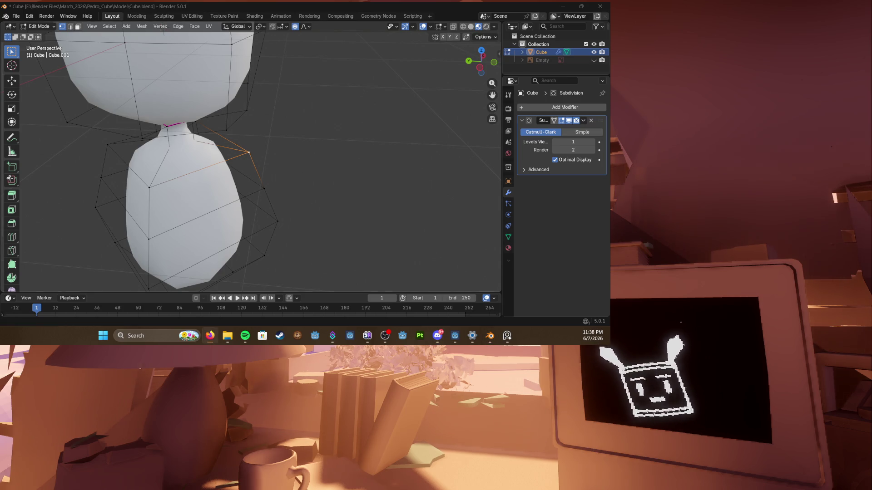
# Step: Bevel the shoulder vertex, switch to wireframe, box-select the left side and bring up Add Modifier
pyautogui.moveTo(269, 174); pyautogui.dragTo(231, 163, button='middle')
pyautogui.scroll(3, 232, 164)
pyautogui.hotkey('ctrl', 'b')
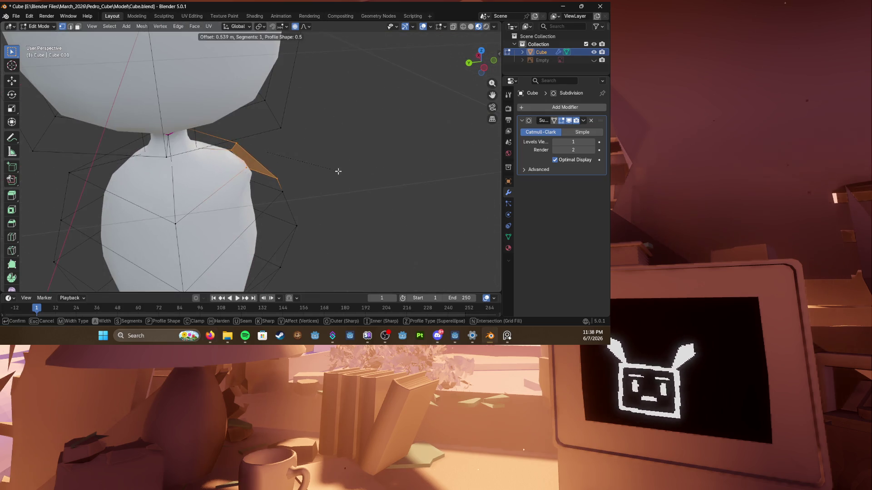
pyautogui.click(335, 172)
pyautogui.scroll(-5, 272, 164)
pyautogui.press('z')
pyautogui.click(224, 177)
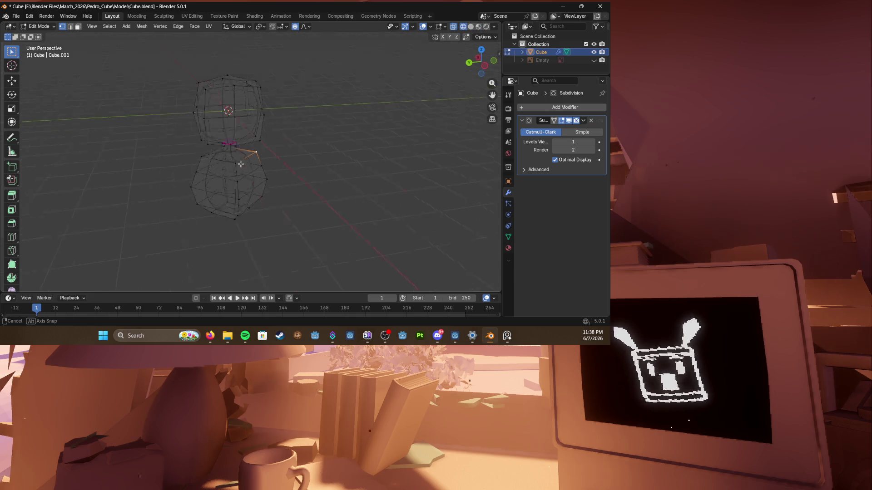
pyautogui.moveTo(136, 53); pyautogui.dragTo(198, 232)
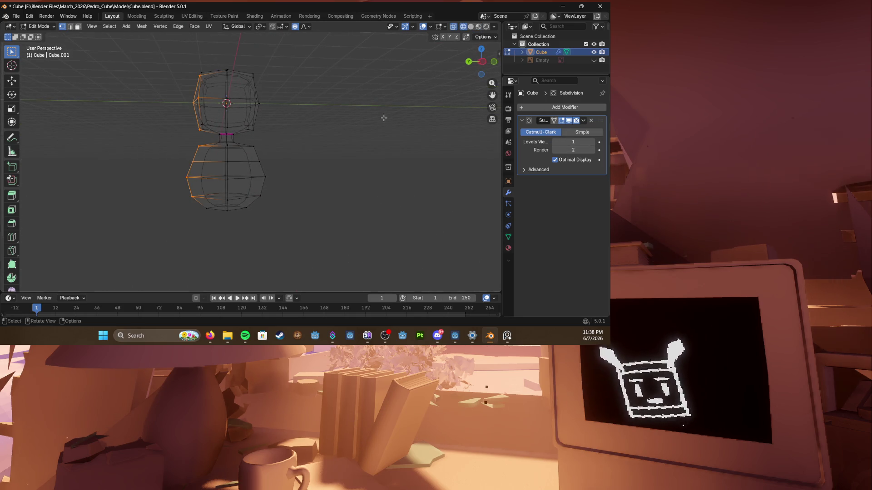
pyautogui.click(570, 108)
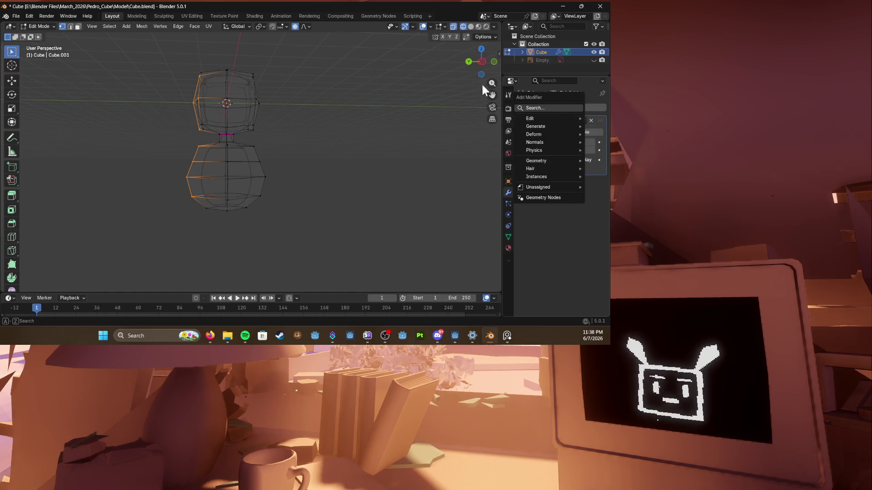
# Step: Add a Mirror modifier and move it above Subdivision in the stack
pyautogui.click(535, 126)
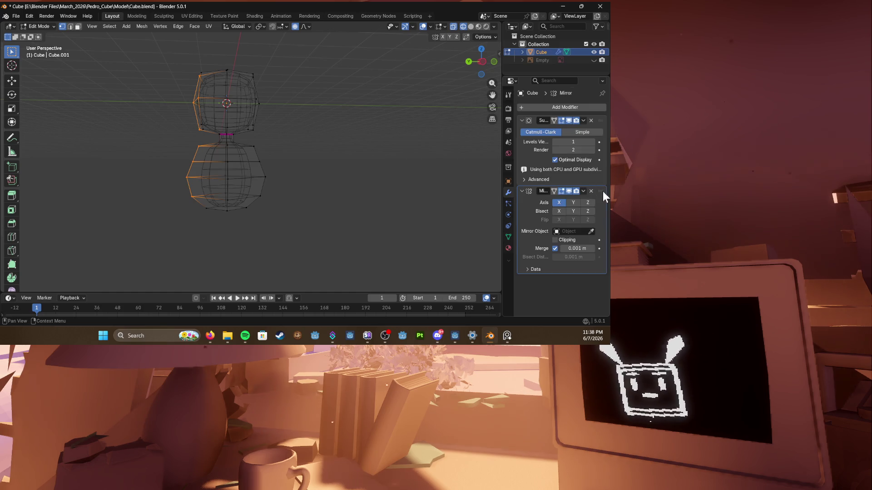
pyautogui.moveTo(602, 192); pyautogui.dragTo(600, 121)
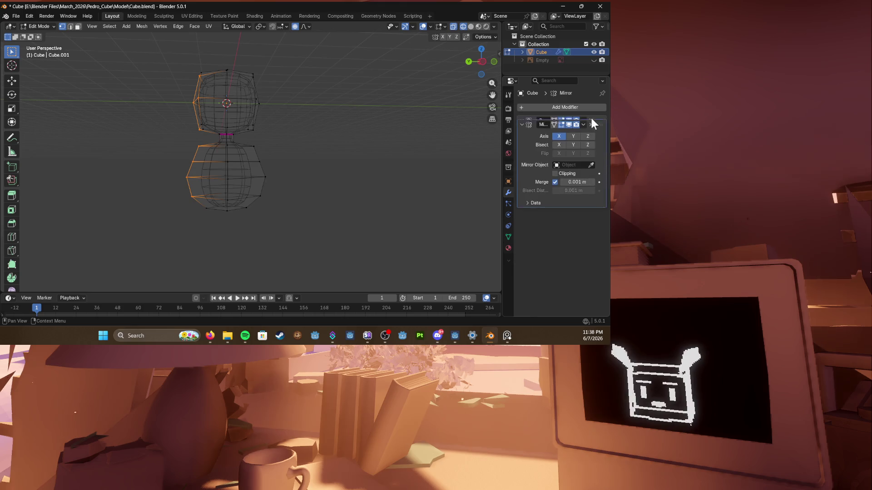
pyautogui.moveTo(283, 155); pyautogui.dragTo(341, 164, button='middle')
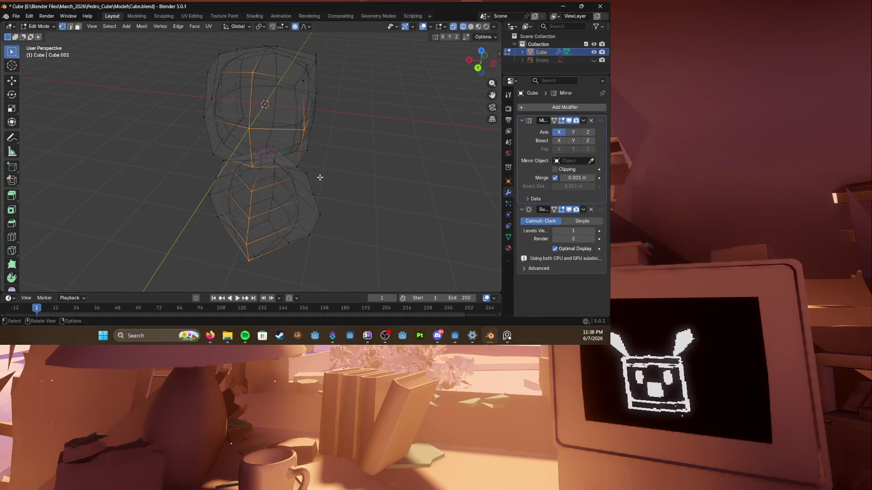
pyautogui.press('KP_1')
pyautogui.scroll(3, 347, 165)
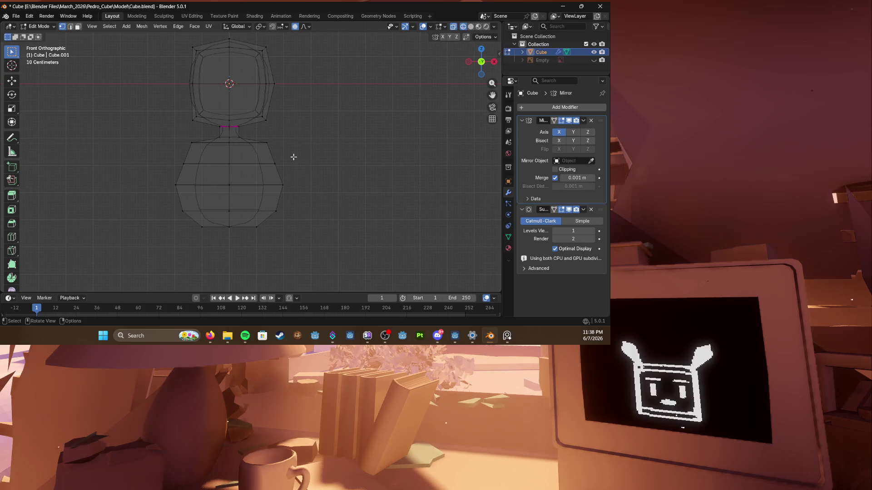
pyautogui.scroll(-3, 128, 53)
# Step: From the front view, box-select and delete the left half's vertices, then save
pyautogui.moveTo(143, 58); pyautogui.dragTo(239, 243)
pyautogui.press('x')
pyautogui.click(197, 193)
pyautogui.hotkey('ctrl', 's')
# Step: Return to solid shading and bevel the shoulder edge, viewing the body from the front
pyautogui.moveTo(278, 164)
pyautogui.mouseDown(button='middle')
pyautogui.moveTo(337, 182)
pyautogui.moveTo(234, 174)
pyautogui.moveTo(278, 183)
pyautogui.moveTo(380, 177)
pyautogui.moveTo(268, 132)
pyautogui.mouseUp(button='middle')
pyautogui.press('Tab')
pyautogui.press('Tab')
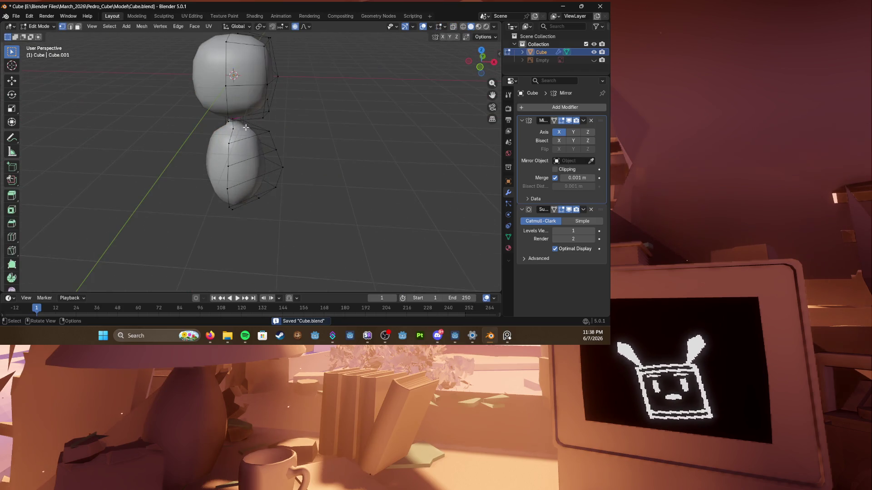
pyautogui.scroll(4, 268, 132)
pyautogui.hotkey('ctrl', 'b')
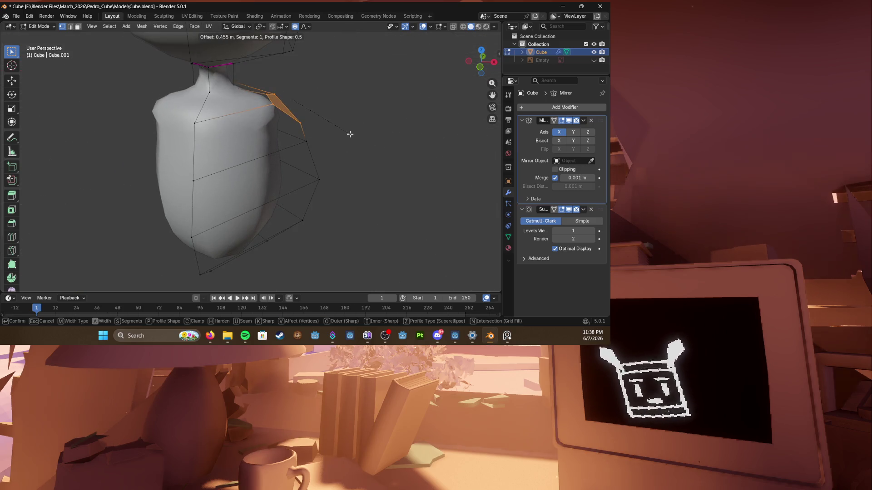
pyautogui.click(341, 132)
pyautogui.press('KP_1')
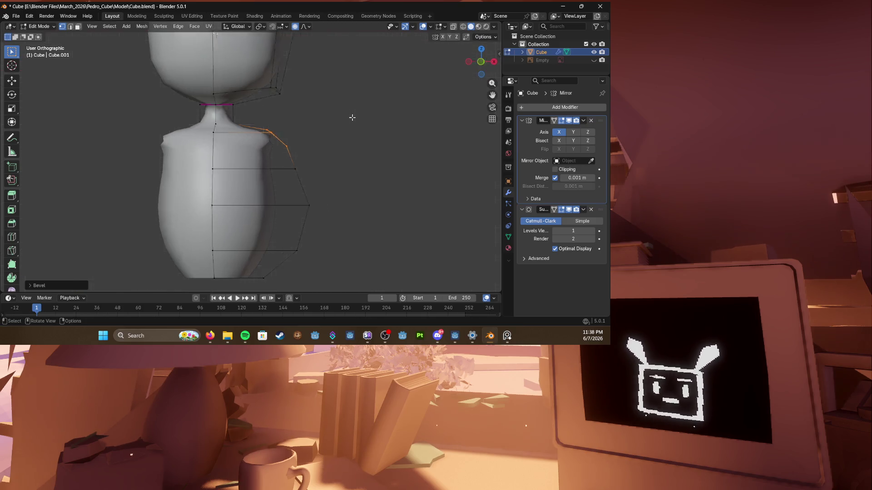
pyautogui.scroll(-2, 352, 118)
pyautogui.press('r')
pyautogui.press('Escape')
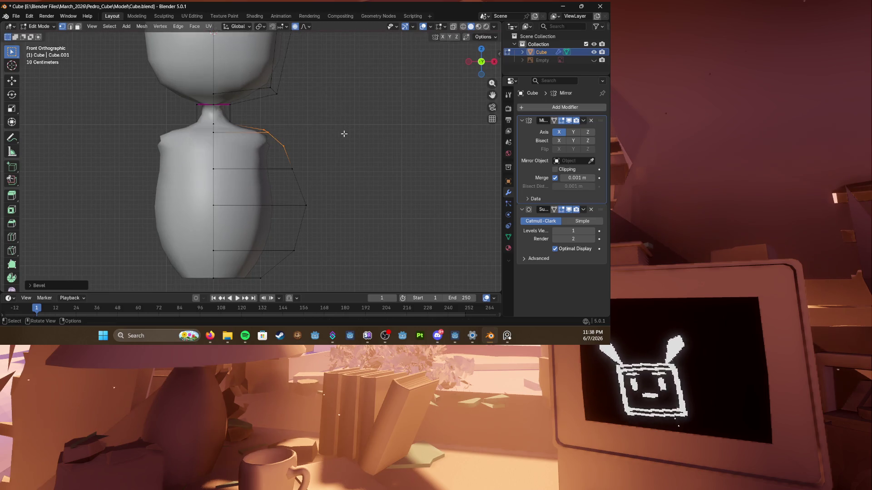
pyautogui.press('KP_1')
# Step: Rotate the shoulder face outward, extrude it into an arm and level it horizontally
pyautogui.press('r')
pyautogui.click(313, 136)
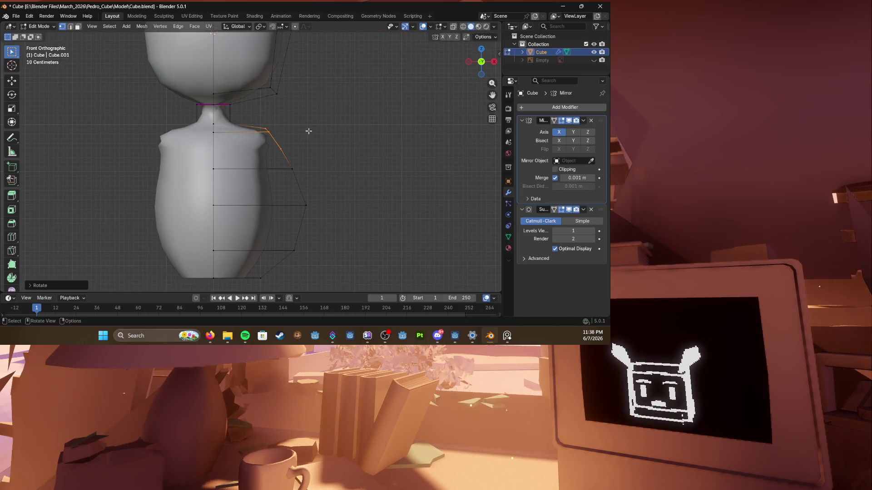
pyautogui.press('e')
pyautogui.click(359, 117)
pyautogui.press('r')
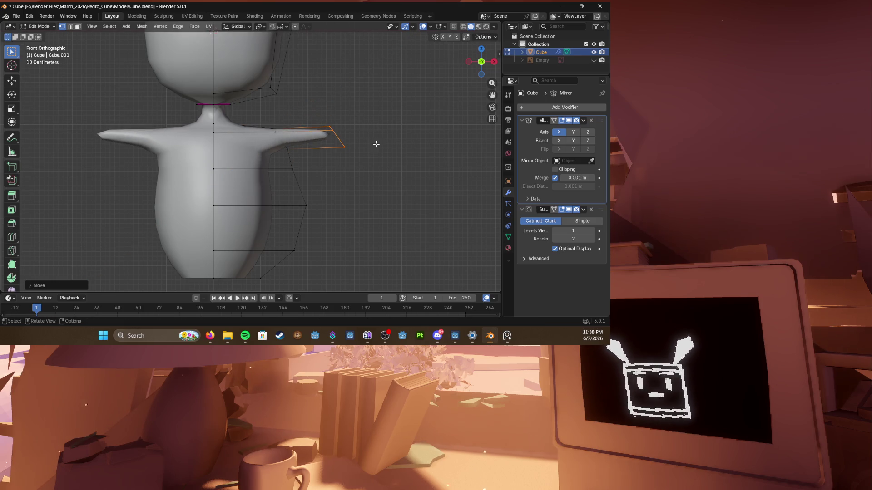
pyautogui.click(381, 164)
# Step: Extrude the arm end further out, add a loop cut near the end and enlarge that loop
pyautogui.moveTo(341, 170)
pyautogui.mouseDown(button='middle')
pyautogui.moveTo(272, 150)
pyautogui.moveTo(321, 143)
pyautogui.mouseUp(button='middle')
pyautogui.press('e')
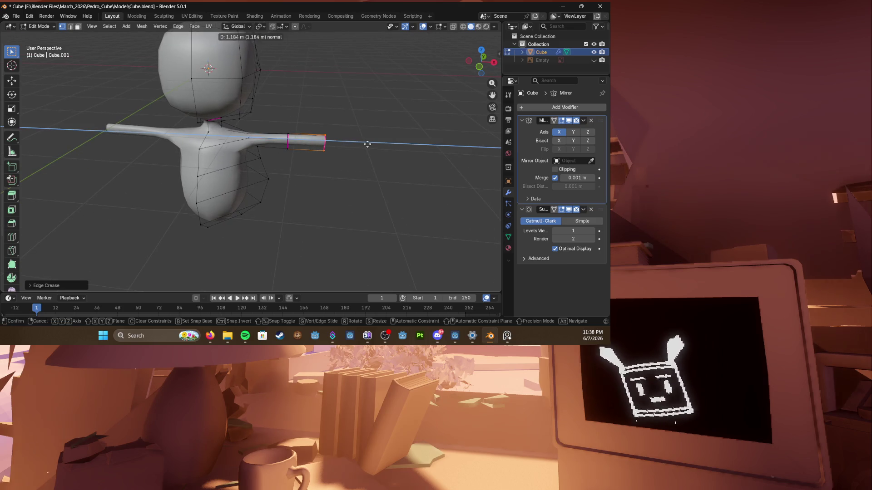
pyautogui.click(367, 144)
pyautogui.scroll(2, 367, 144)
pyautogui.scroll(-3, 355, 139)
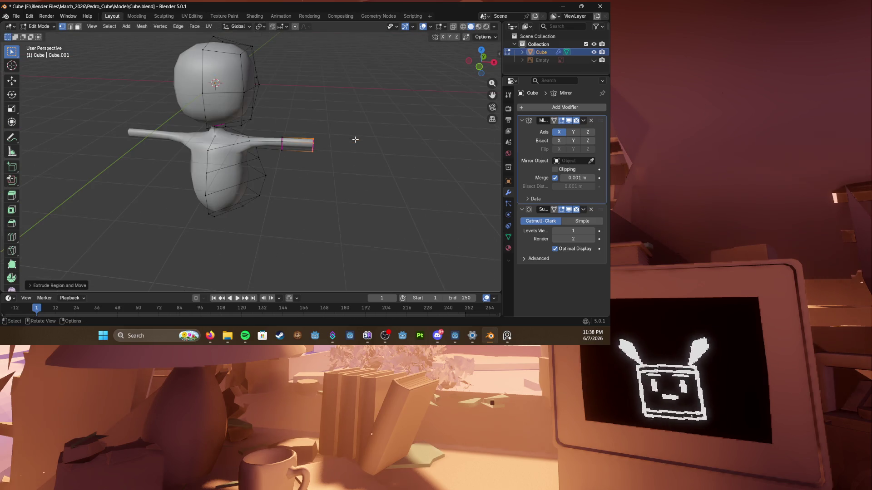
pyautogui.hotkey('ctrl', 'r')
pyautogui.click(316, 143)
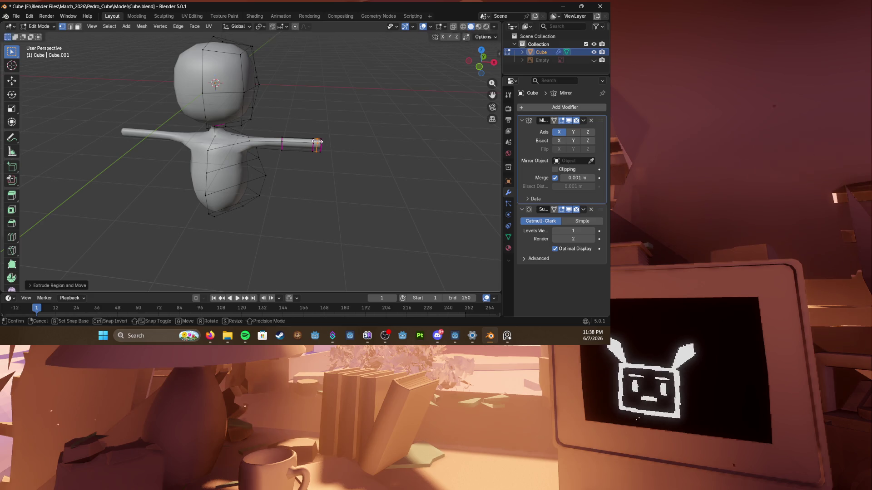
pyautogui.scroll(3, 317, 142)
pyautogui.press('s')
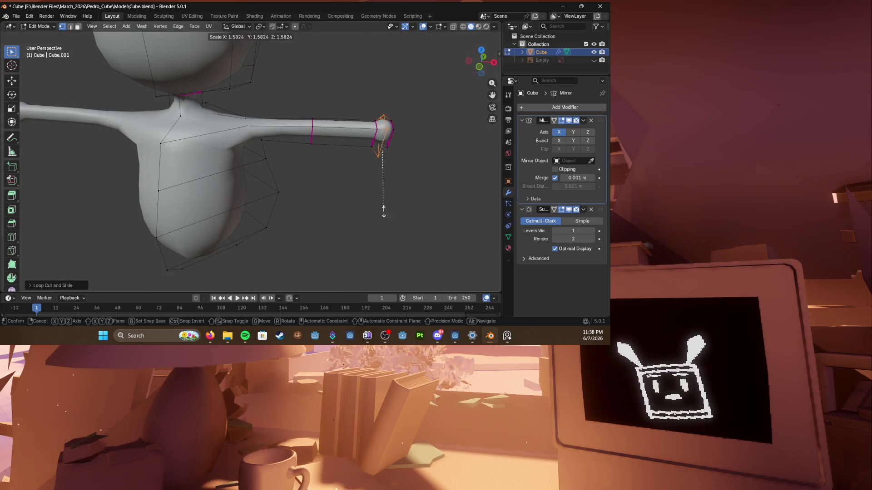
pyautogui.click(383, 211)
pyautogui.scroll(-4, 384, 211)
# Step: In wireframe, scale up the arm-end faces into a rounded hand and return to a front view
pyautogui.hotkey('alt', 'z')
pyautogui.click(331, 143)
pyautogui.press('s')
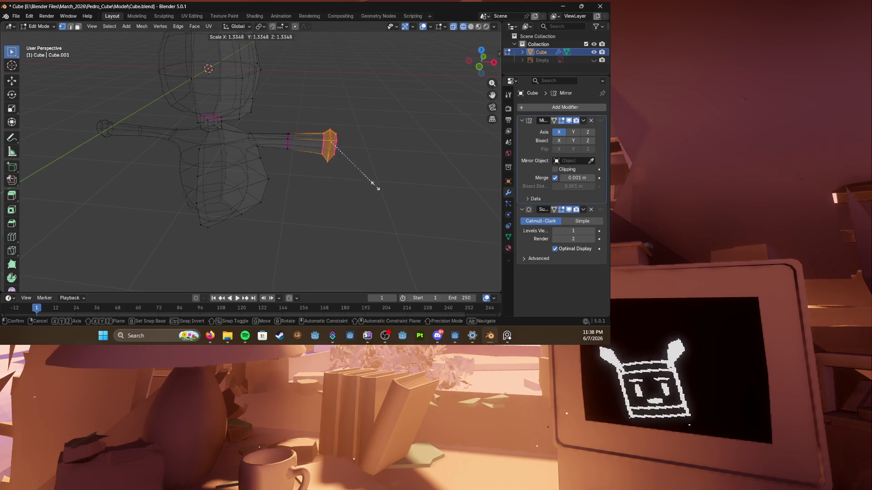
pyautogui.click(374, 184)
pyautogui.hotkey('alt', 'z')
pyautogui.scroll(3, 359, 173)
pyautogui.moveTo(358, 135); pyautogui.dragTo(266, 139, button='middle')
pyautogui.scroll(-2, 307, 143)
pyautogui.click(330, 143)
pyautogui.scroll(-2, 266, 144)
pyautogui.scroll(3, 265, 140)
pyautogui.press('KP_1')
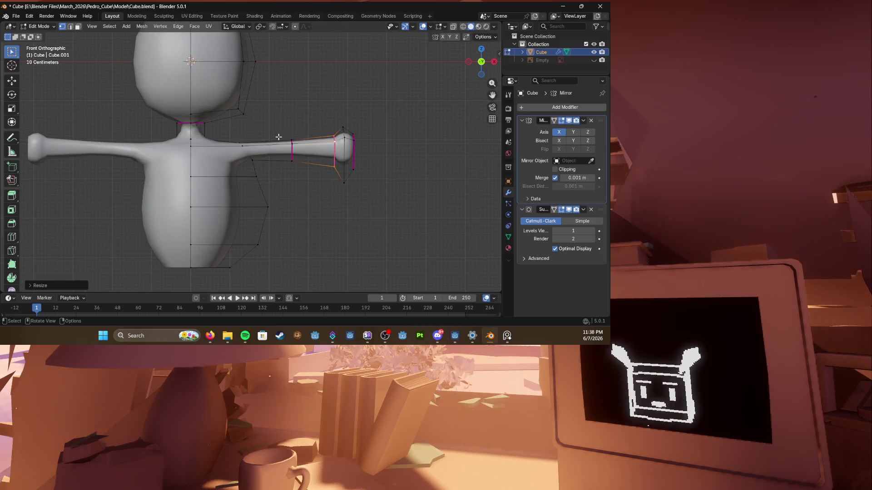
# Step: In wireframe, pull the hand faces at the arm end in toward the body
pyautogui.hotkey('alt', 'z')
pyautogui.moveTo(272, 127); pyautogui.dragTo(401, 200)
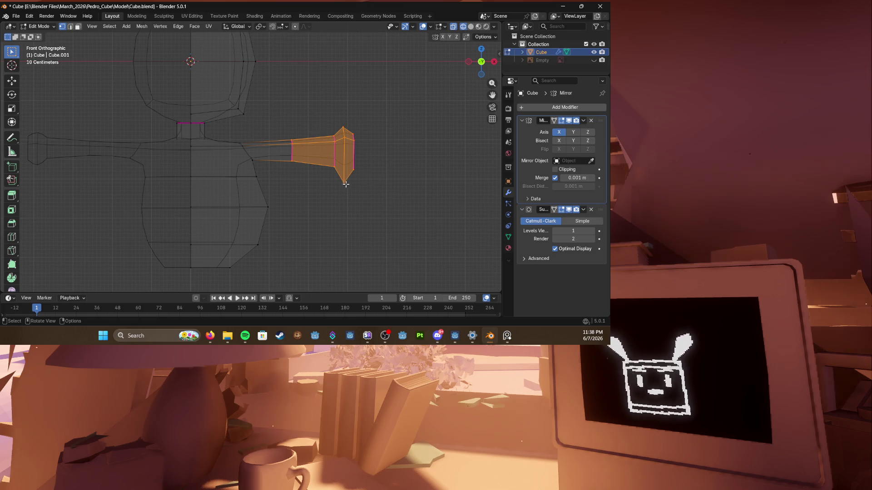
pyautogui.press('s')
pyautogui.press('z')
pyautogui.press('Escape')
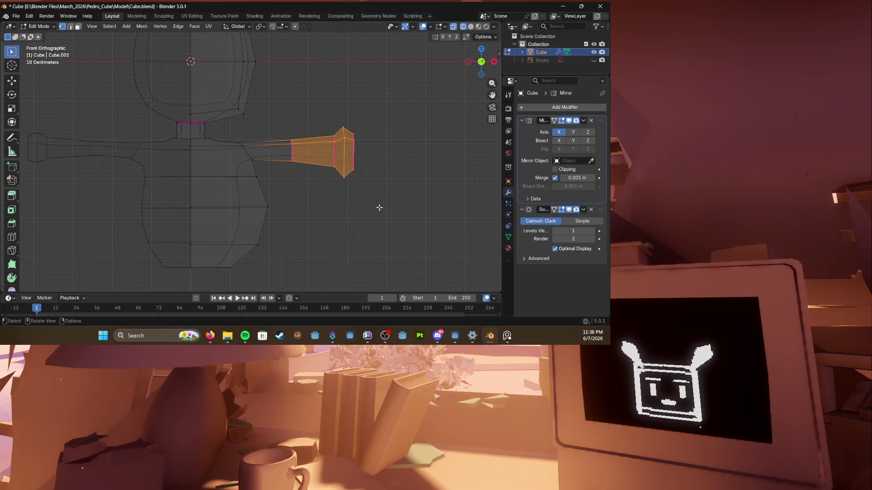
pyautogui.press('g')
pyautogui.press('z')
pyautogui.press('x')
pyautogui.click(327, 150)
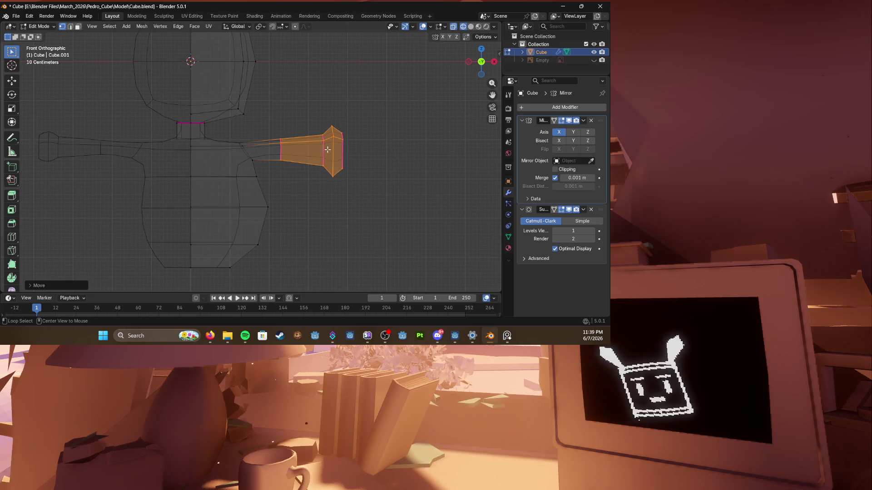
# Step: Narrow the loop around the hand horizontally and reduce its height
pyautogui.hotkey('ctrl', 'r')
pyautogui.click(328, 150)
pyautogui.press('s')
pyautogui.press('x')
pyautogui.click(372, 147)
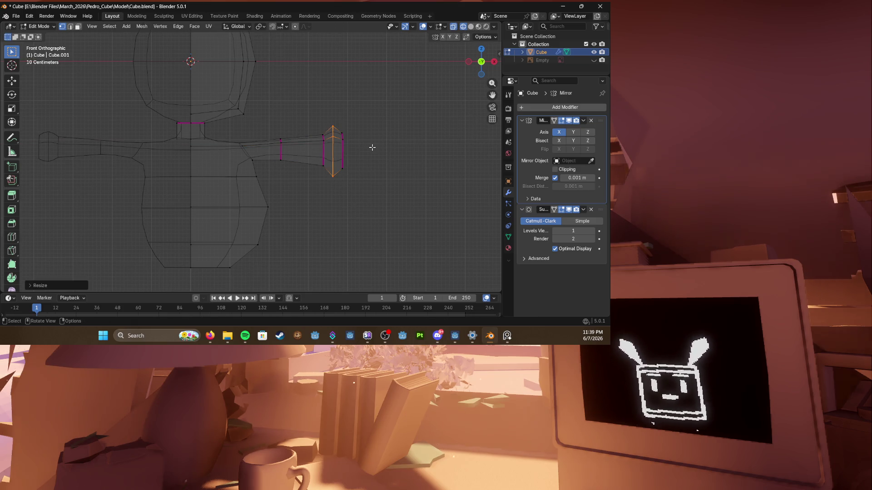
pyautogui.press('s')
pyautogui.press('z')
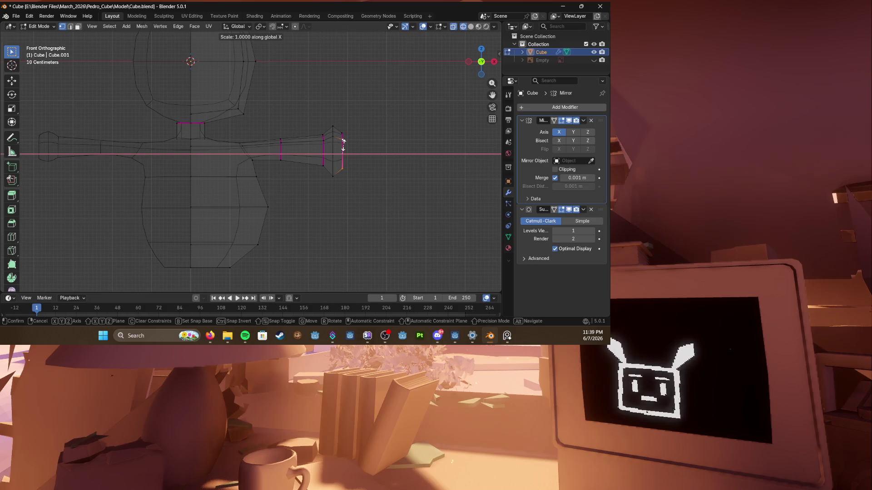
pyautogui.click(342, 145)
# Step: Lower an edge loop along the arm and check it from the front view
pyautogui.hotkey('ctrl', 'r')
pyautogui.click(323, 148)
pyautogui.press('g')
pyautogui.press('z')
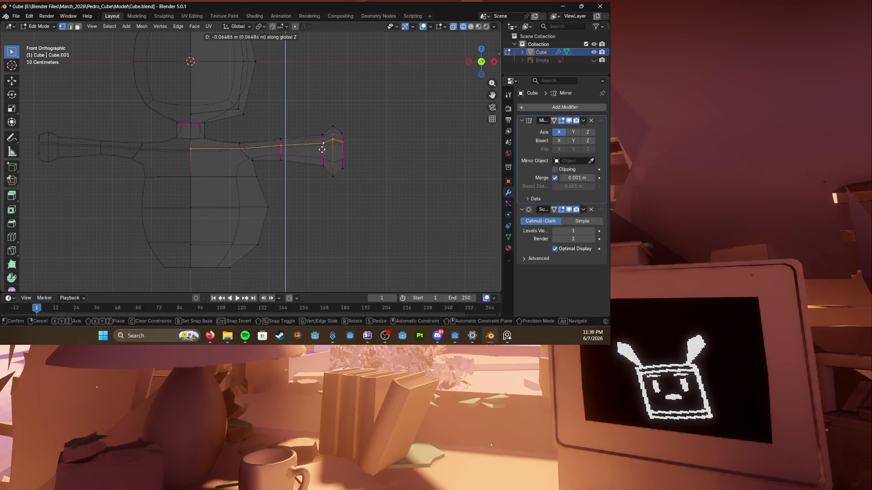
pyautogui.click(324, 154)
pyautogui.moveTo(250, 148); pyautogui.dragTo(283, 153, button='middle')
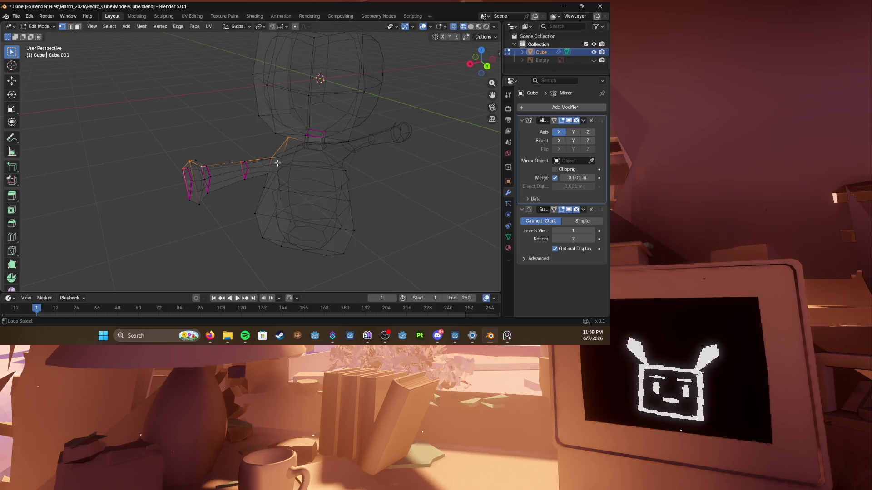
pyautogui.press('KP_1')
# Step: Adjust the shoulder vertex vertically in several small moves until it sits right
pyautogui.keyDown('ctrl'); pyautogui.click(201, 148); pyautogui.keyUp('ctrl')
pyautogui.press('g')
pyautogui.press('z')
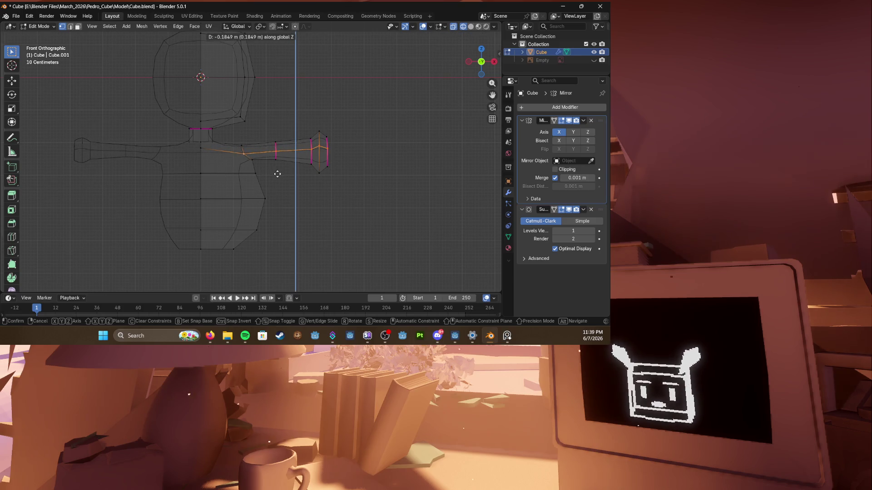
pyautogui.click(277, 174)
pyautogui.press('g')
pyautogui.press('z')
pyautogui.click(286, 176)
pyautogui.press('g')
pyautogui.press('z')
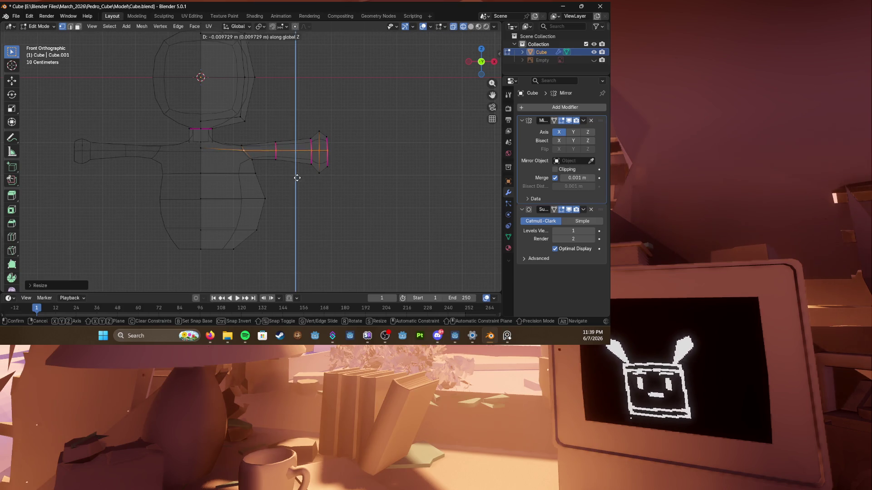
pyautogui.click(296, 177)
# Step: Raise the arm tip edge and select the vertices at the arm's tip
pyautogui.click(239, 137)
pyautogui.press('g')
pyautogui.press('z')
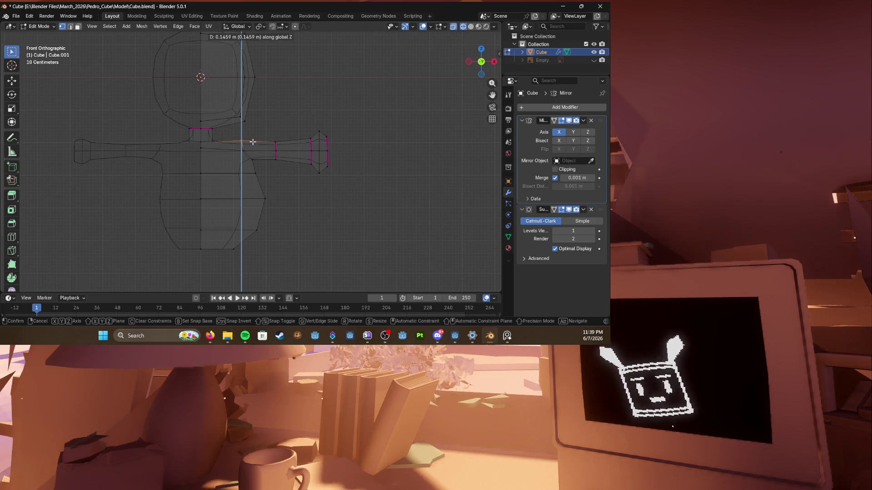
pyautogui.click(253, 142)
pyautogui.moveTo(306, 122); pyautogui.dragTo(319, 139)
pyautogui.scroll(4, 327, 144)
pyautogui.scroll(2, 341, 139)
# Step: Pull the hand's top vertex up and bottom vertex down to form points
pyautogui.keyDown('shift'); pyautogui.moveTo(364, 139); pyautogui.dragTo(289, 135, button='middle'); pyautogui.keyUp('shift')
pyautogui.press('g')
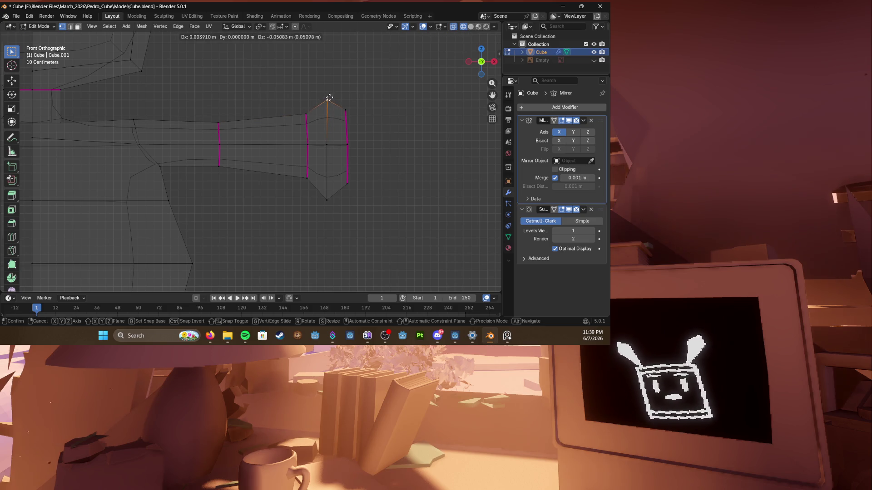
pyautogui.click(328, 84)
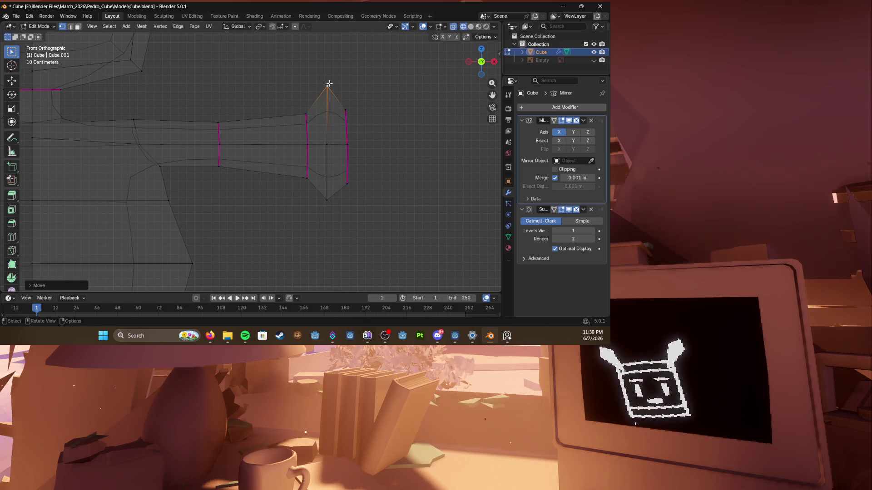
pyautogui.press('g')
pyautogui.click(329, 204)
pyautogui.moveTo(330, 204); pyautogui.dragTo(335, 167, button='middle')
# Step: Poke the hand's flat end face and push the new centre vertex outward, then save
pyautogui.click(323, 162)
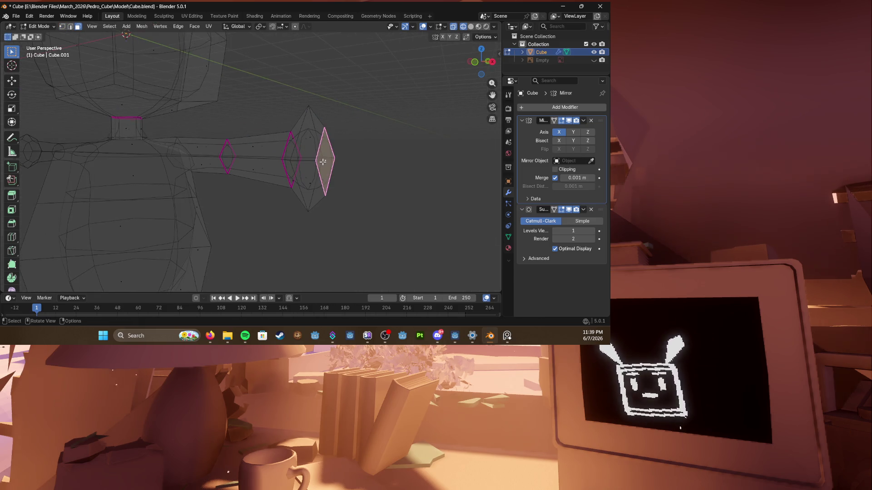
pyautogui.rightClick(330, 165)
pyautogui.click(313, 220)
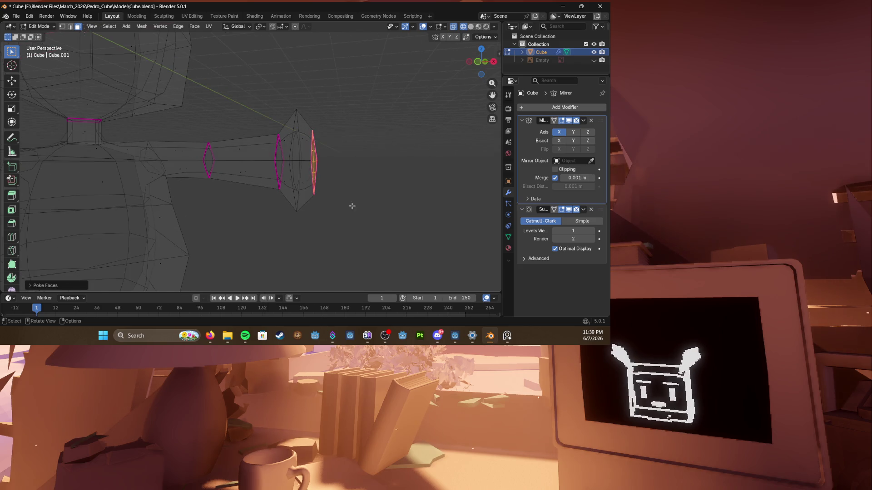
pyautogui.press('KP_1')
pyautogui.press('g')
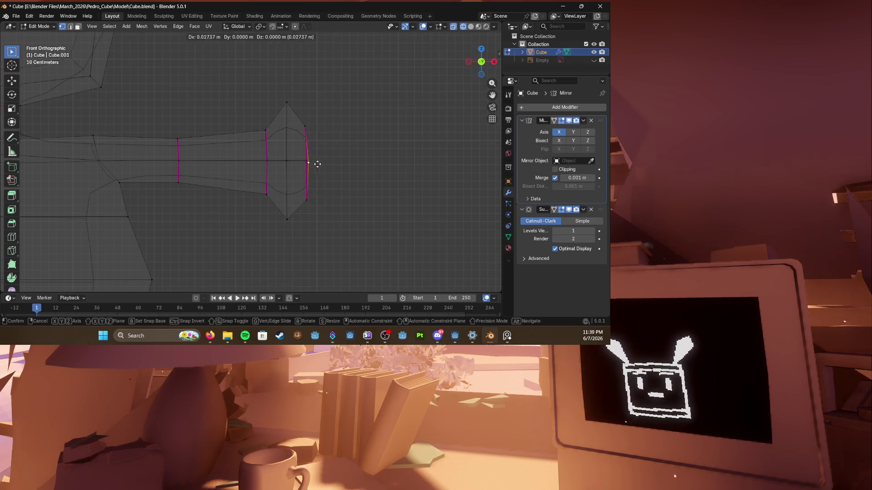
pyautogui.click(334, 162)
pyautogui.hotkey('ctrl', 's')
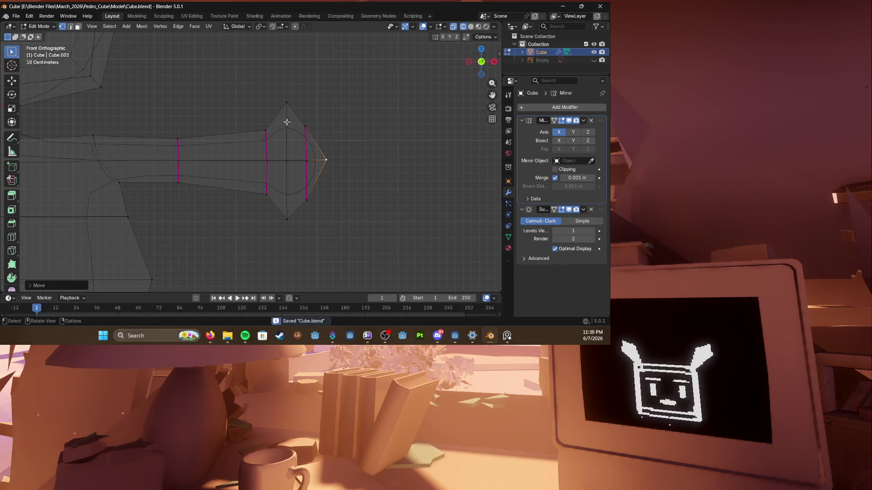
# Step: Tweak the hand's top vertex, review the whole model from the front and save
pyautogui.click(288, 103)
pyautogui.press('g')
pyautogui.click(287, 109)
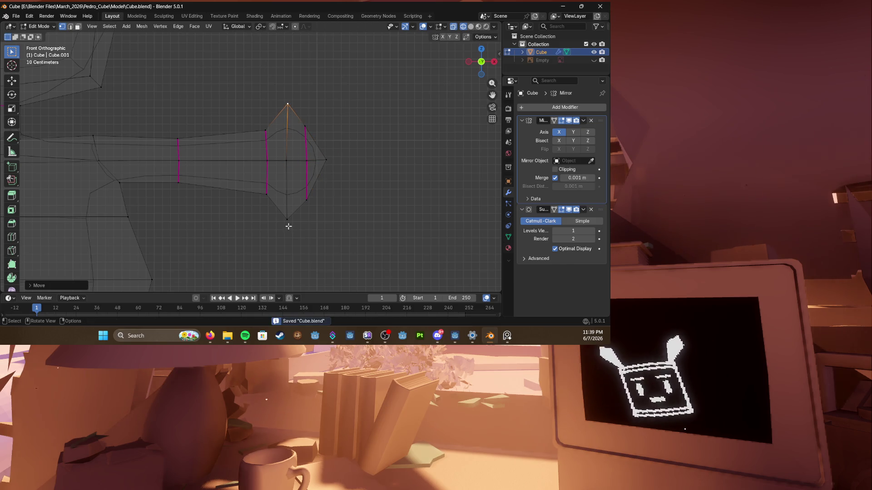
pyautogui.moveTo(288, 226)
pyautogui.mouseDown(button='middle')
pyautogui.moveTo(314, 186)
pyautogui.moveTo(365, 199)
pyautogui.mouseUp(button='middle')
pyautogui.scroll(-3, 313, 187)
pyautogui.press('KP_1')
pyautogui.scroll(3, 314, 185)
pyautogui.hotkey('ctrl', 's')
# Step: Enlarge the whole diamond-shaped hand and move it outward along X, leaving Edit Mode
pyautogui.moveTo(334, 134); pyautogui.dragTo(371, 225)
pyautogui.press('s')
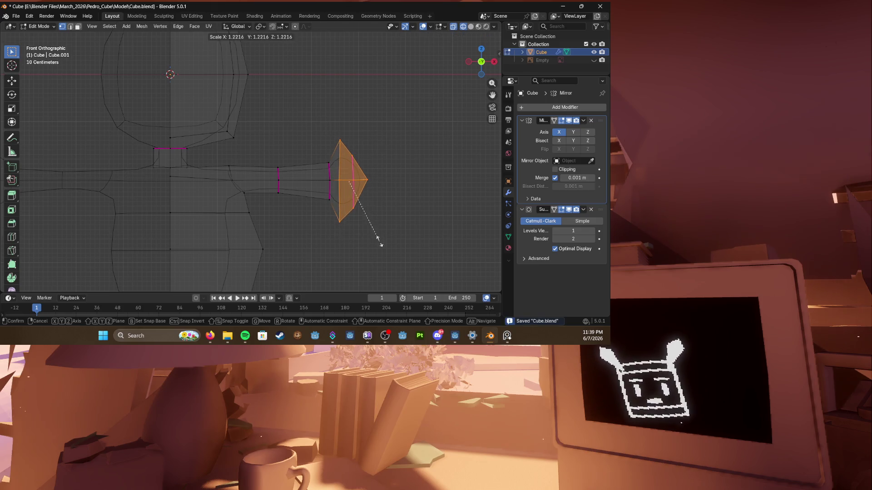
pyautogui.click(380, 242)
pyautogui.press('g')
pyautogui.press('x')
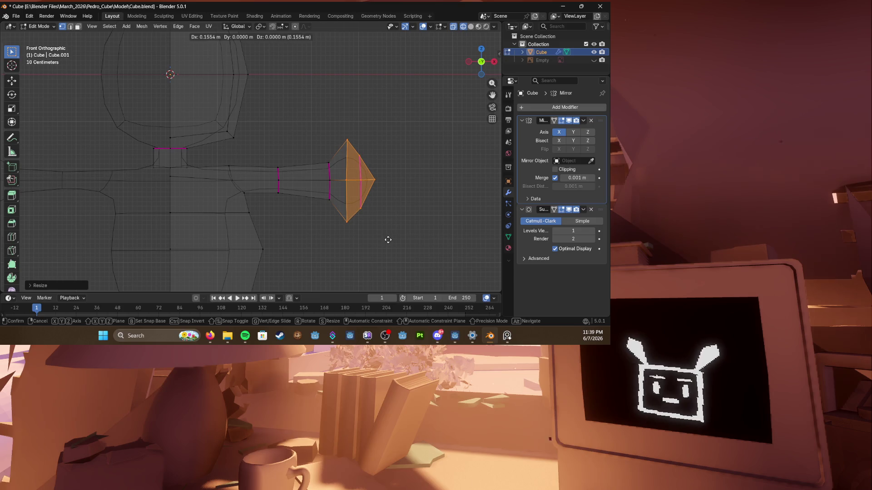
pyautogui.click(387, 239)
pyautogui.scroll(-3, 286, 164)
pyautogui.press('Tab')
pyautogui.press('z')
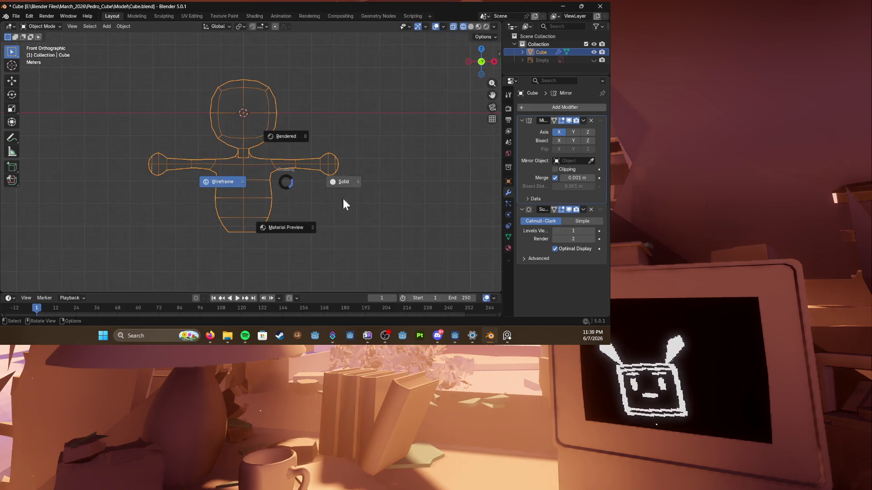
# Step: View the character in solid shading, re-enter Edit Mode and select the head's side faces
pyautogui.click(343, 199)
pyautogui.moveTo(382, 201)
pyautogui.mouseDown(button='middle')
pyautogui.moveTo(207, 134)
pyautogui.moveTo(328, 153)
pyautogui.mouseUp(button='middle')
pyautogui.press('Tab')
pyautogui.click(303, 176)
pyautogui.keyDown('shift'); pyautogui.click(303, 112); pyautogui.keyUp('shift')
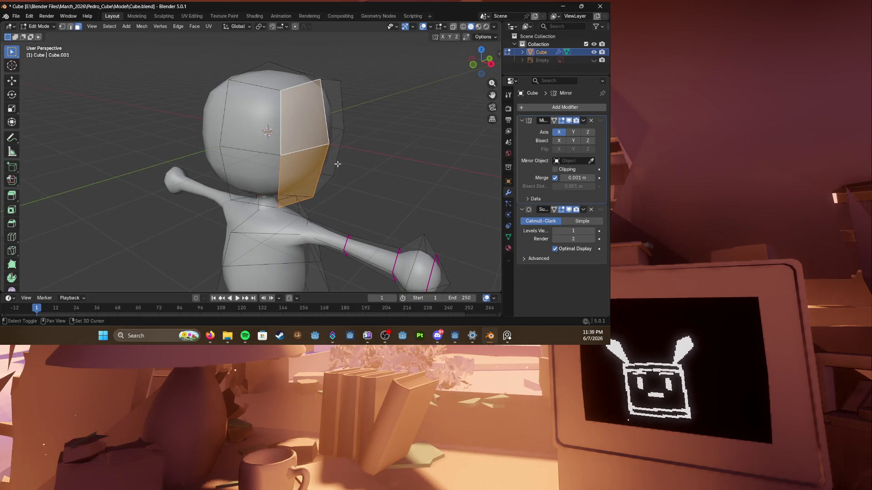
pyautogui.press('1')
# Step: Push the head side faces outward along X and refine their position
pyautogui.press('g')
pyautogui.press('x')
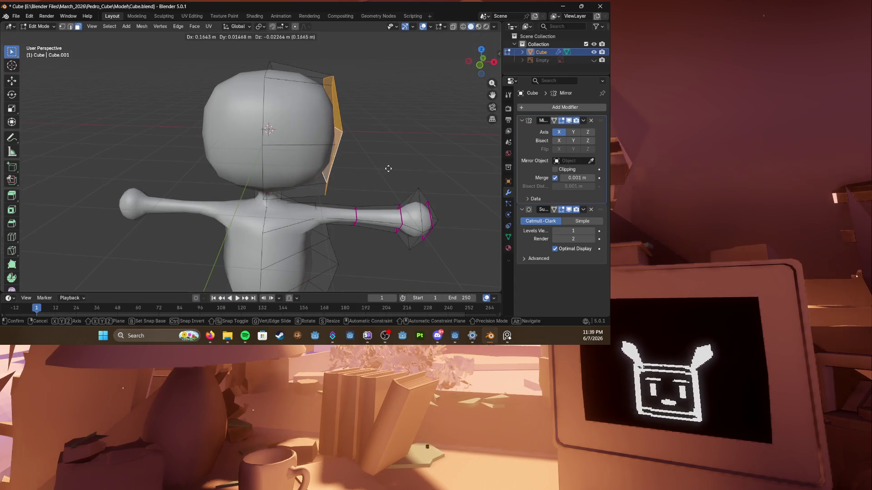
pyautogui.click(399, 169)
pyautogui.moveTo(399, 170)
pyautogui.mouseDown(button='middle')
pyautogui.moveTo(367, 170)
pyautogui.moveTo(309, 205)
pyautogui.mouseUp(button='middle')
pyautogui.press('g')
pyautogui.click(367, 170)
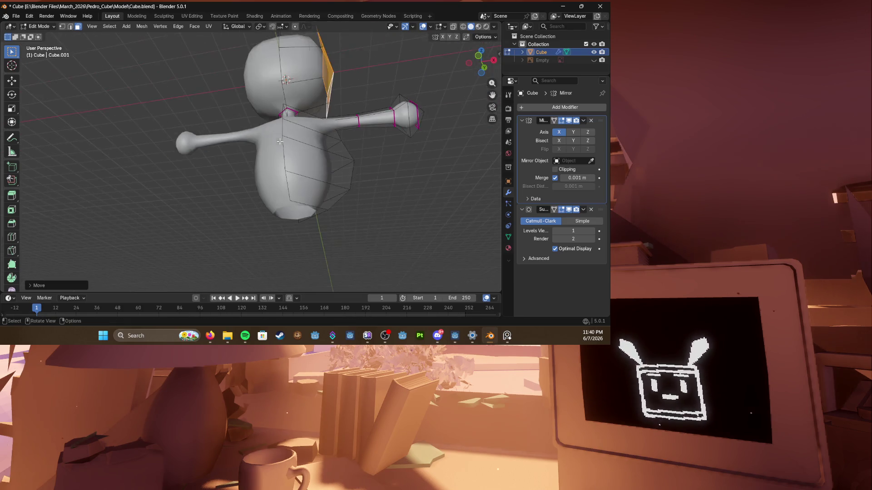
# Step: Select the bottom face of the body
pyautogui.click(315, 209)
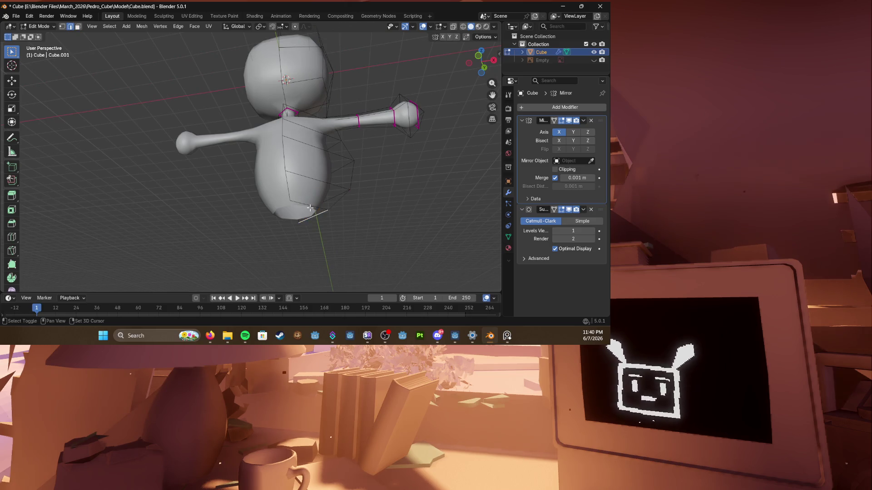
pyautogui.click(305, 206)
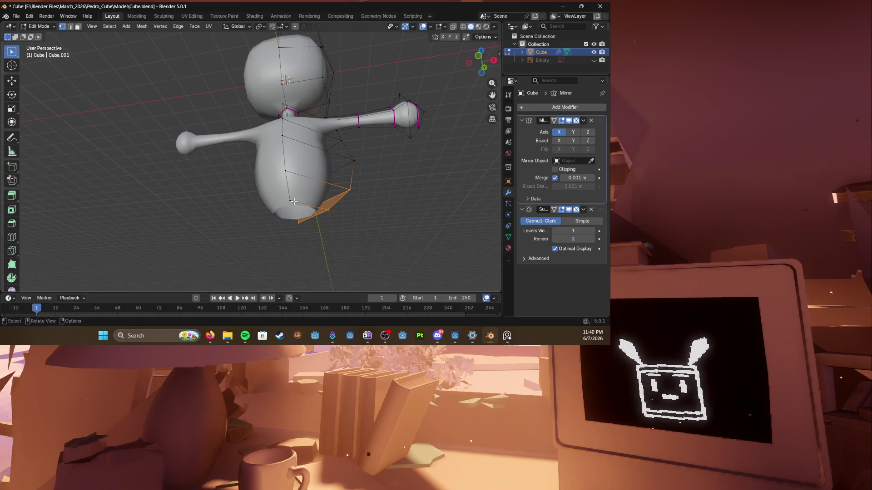
pyautogui.click(314, 217)
# Step: Save, extrude the body's bottom face downward and turn off mirror clipping to position it
pyautogui.hotkey('ctrl', 's')
pyautogui.moveTo(313, 218)
pyautogui.mouseDown(button='middle')
pyautogui.moveTo(331, 198)
pyautogui.moveTo(320, 196)
pyautogui.mouseUp(button='middle')
pyautogui.press('g')
pyautogui.press('z')
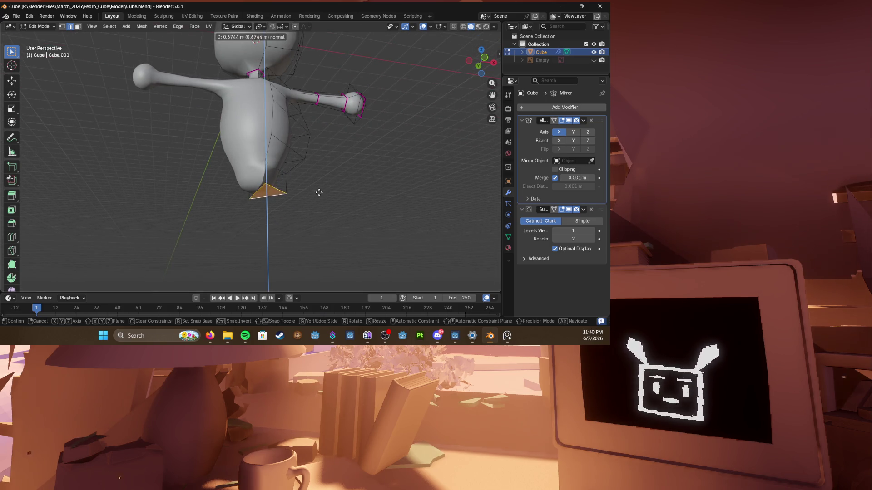
pyautogui.click(318, 193)
pyautogui.press('g')
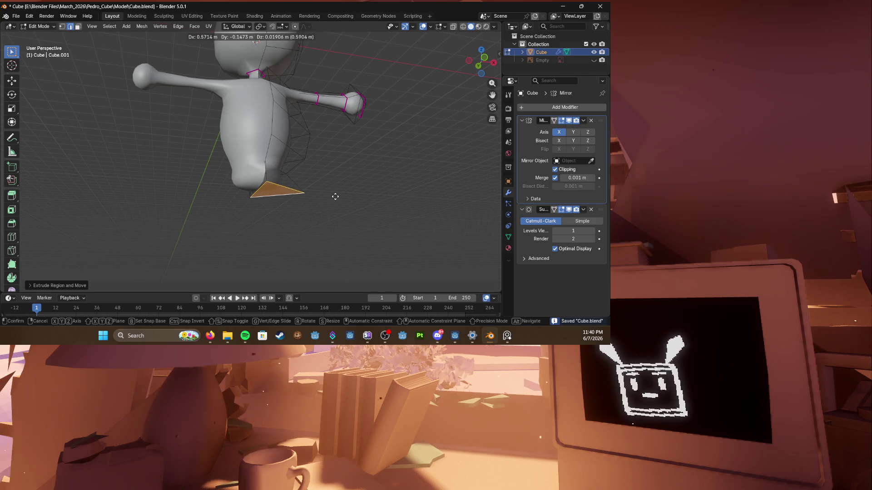
pyautogui.press('Escape')
pyautogui.click(555, 169)
pyautogui.moveTo(361, 190)
pyautogui.mouseDown(button='middle')
pyautogui.moveTo(351, 206)
pyautogui.moveTo(341, 180)
pyautogui.mouseUp(button='middle')
pyautogui.press('g')
pyautogui.click(351, 206)
pyautogui.scroll(4, 350, 206)
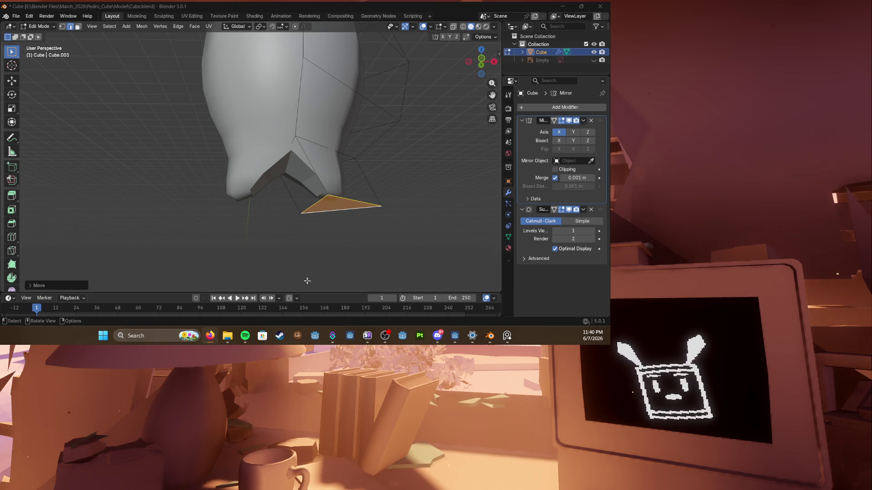
pyautogui.scroll(-3, 300, 218)
# Step: From the front view, place the bottom face and extrude it twice to grow the leg downward
pyautogui.moveTo(300, 218); pyautogui.dragTo(320, 232, button='middle')
pyautogui.hotkey('ctrl', 's')
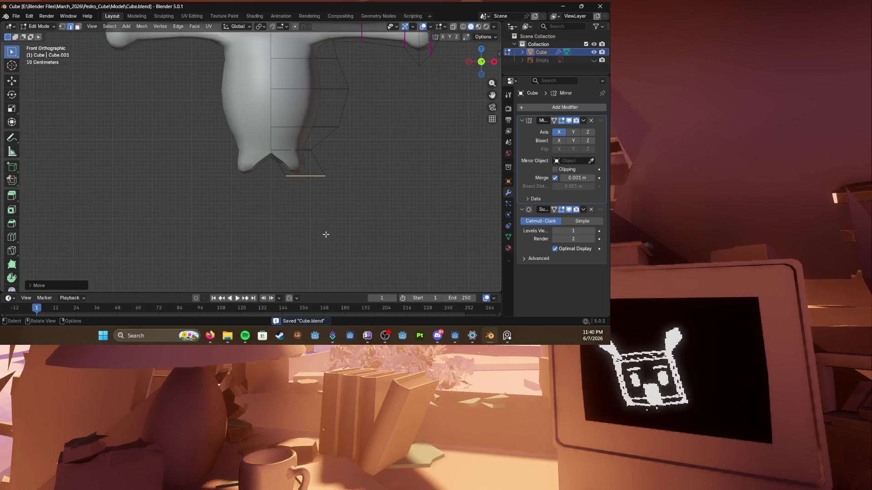
pyautogui.press('KP_1')
pyautogui.scroll(3, 300, 218)
pyautogui.press('g')
pyautogui.click(299, 227)
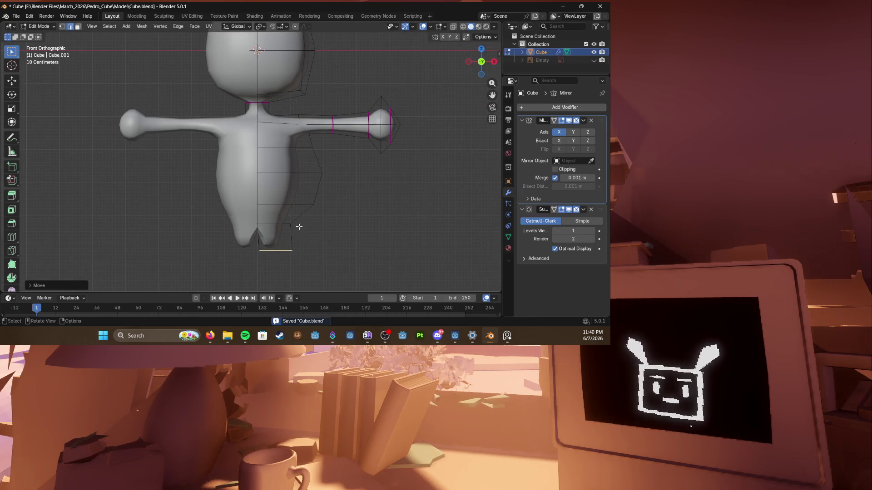
pyautogui.press('e')
pyautogui.click(295, 235)
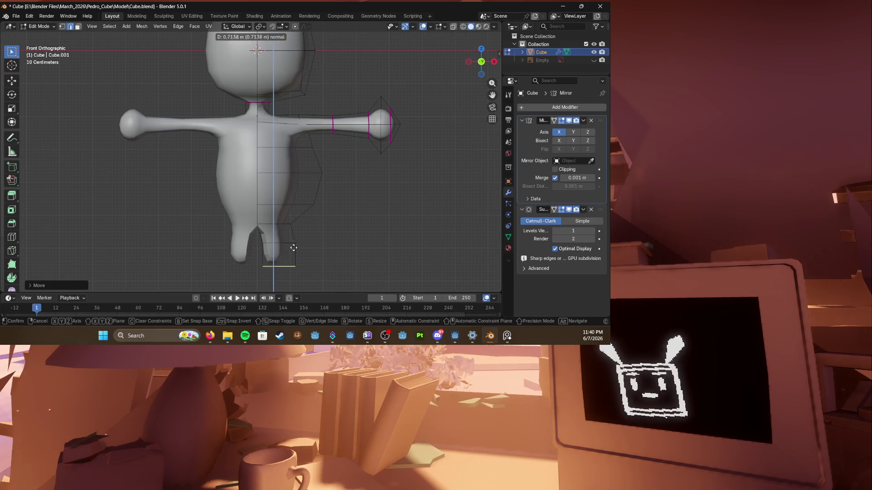
pyautogui.scroll(-2, 295, 232)
pyautogui.press('e')
pyautogui.moveTo(287, 235); pyautogui.dragTo(287, 254)
pyautogui.click(288, 253)
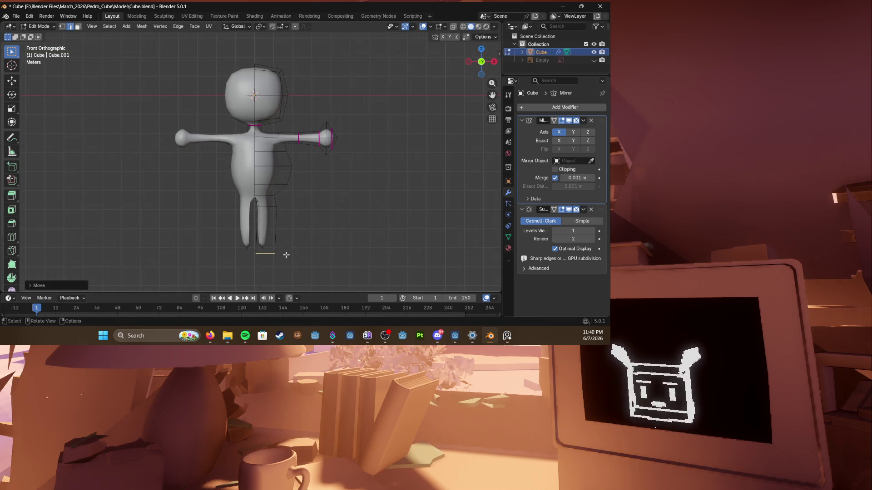
pyautogui.scroll(3, 286, 245)
# Step: In wireframe, select the torso-side and leg geometry and shift it into place
pyautogui.hotkey('shift', 'z')
pyautogui.moveTo(293, 164); pyautogui.dragTo(348, 219)
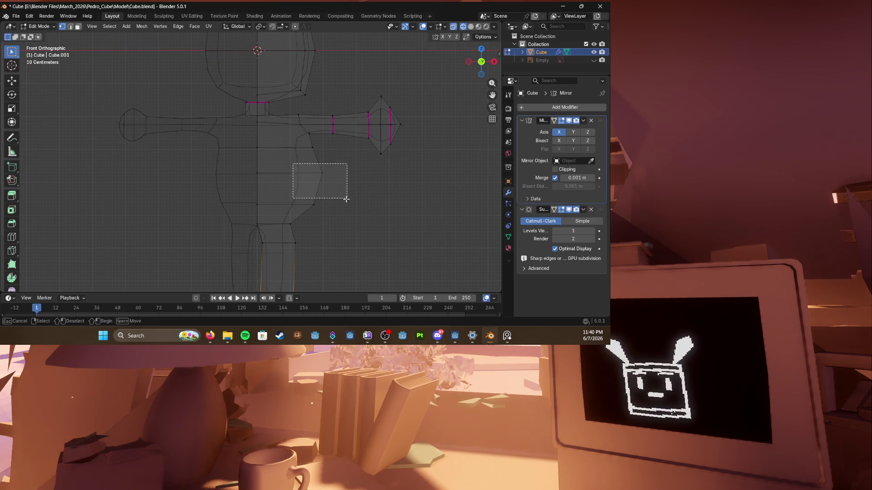
pyautogui.scroll(-2, 308, 205)
pyautogui.moveTo(226, 171); pyautogui.dragTo(321, 266)
pyautogui.press('g')
pyautogui.click(263, 178)
# Step: Lower the hip edge, reposition the chest edges and pull the waist edge inward
pyautogui.click(290, 164)
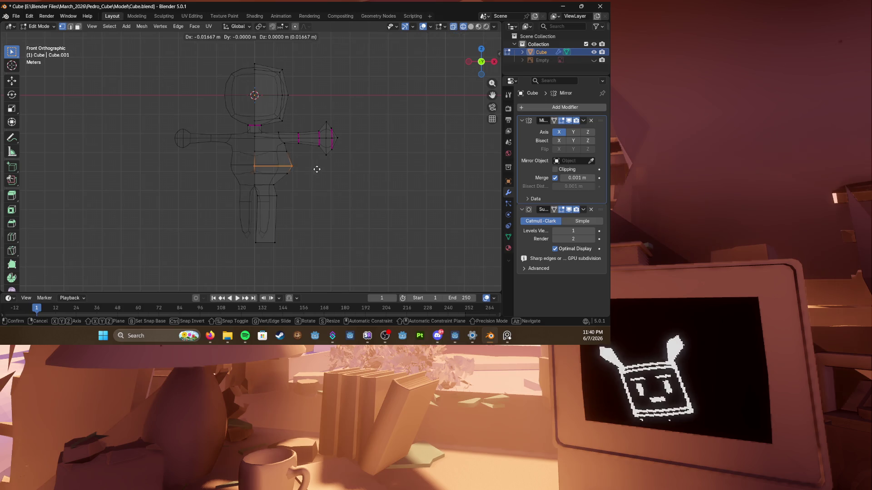
pyautogui.scroll(2, 348, 181)
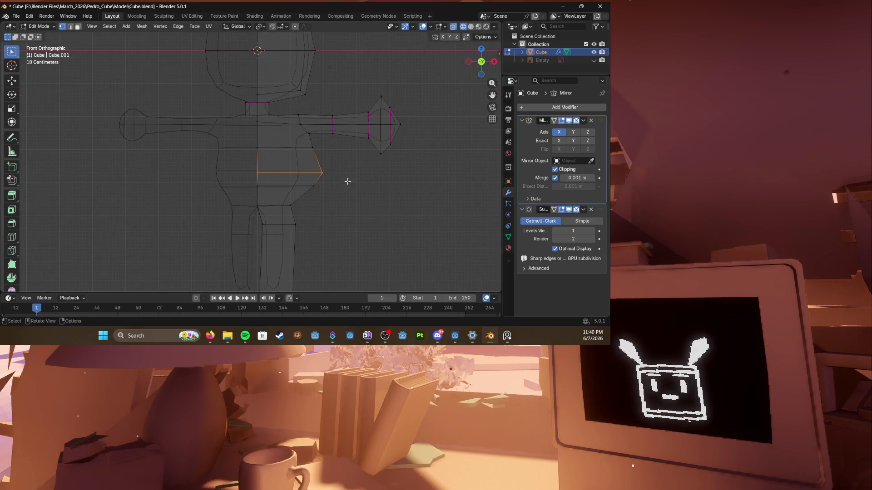
pyautogui.press('g')
pyautogui.click(354, 184)
pyautogui.press('g')
pyautogui.click(322, 197)
pyautogui.click(290, 153)
pyautogui.press('g')
pyautogui.click(286, 167)
pyautogui.press('g')
pyautogui.click(299, 161)
pyautogui.click(289, 182)
pyautogui.press('g')
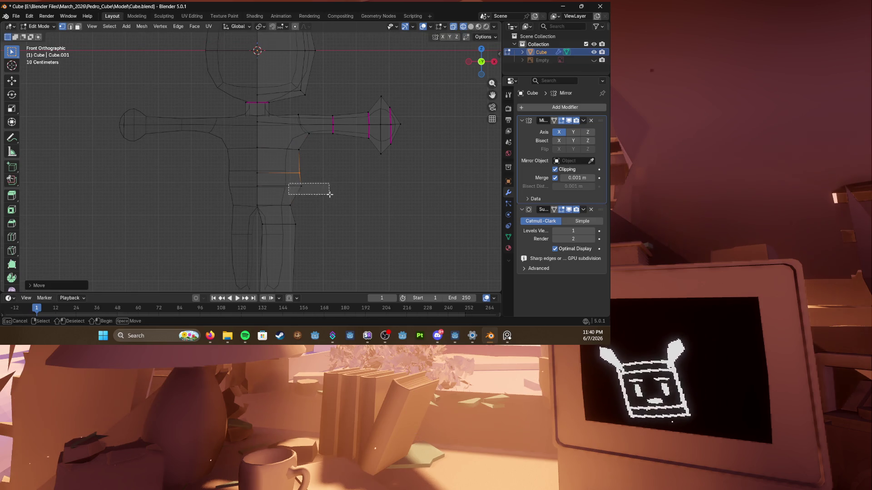
pyautogui.click(332, 196)
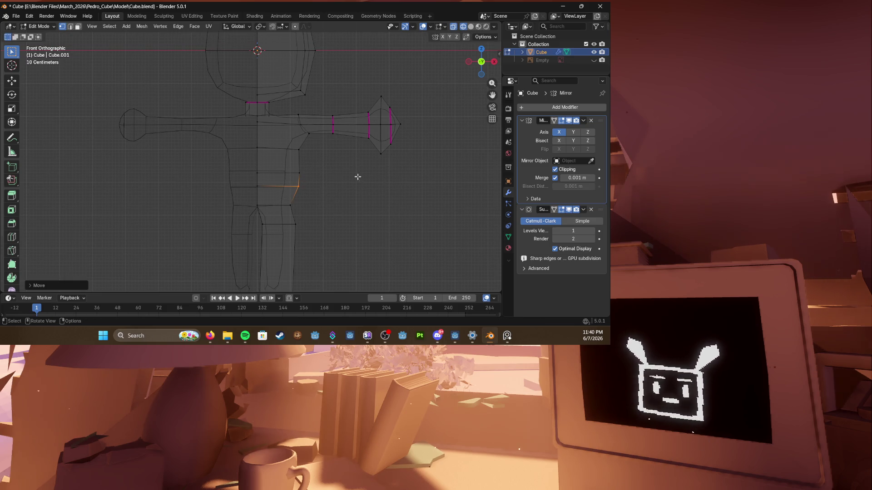
pyautogui.keyDown('ctrl'); pyautogui.scroll(-3, 276, 243); pyautogui.keyUp('ctrl')
# Step: Narrow the foot's bottom edge and raise the whole leg to shorten it
pyautogui.click(275, 266)
pyautogui.press('s')
pyautogui.click(299, 266)
pyautogui.moveTo(310, 273); pyautogui.dragTo(251, 128)
pyautogui.press('g')
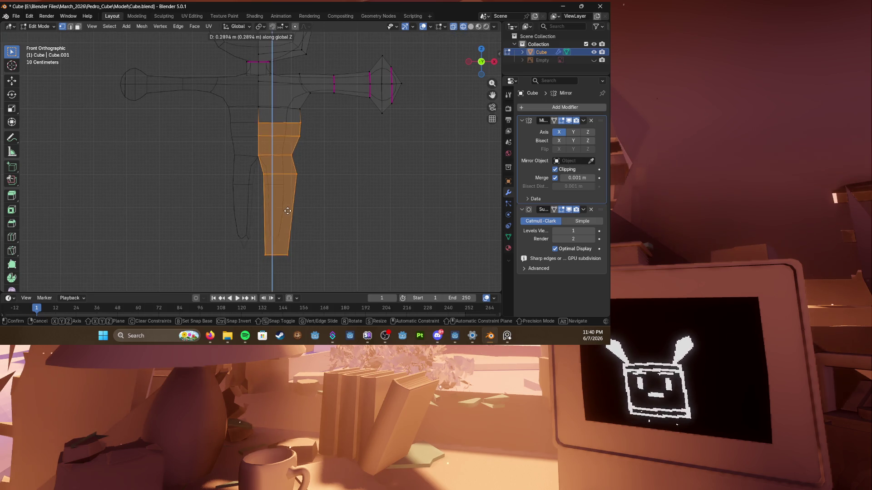
pyautogui.click(287, 208)
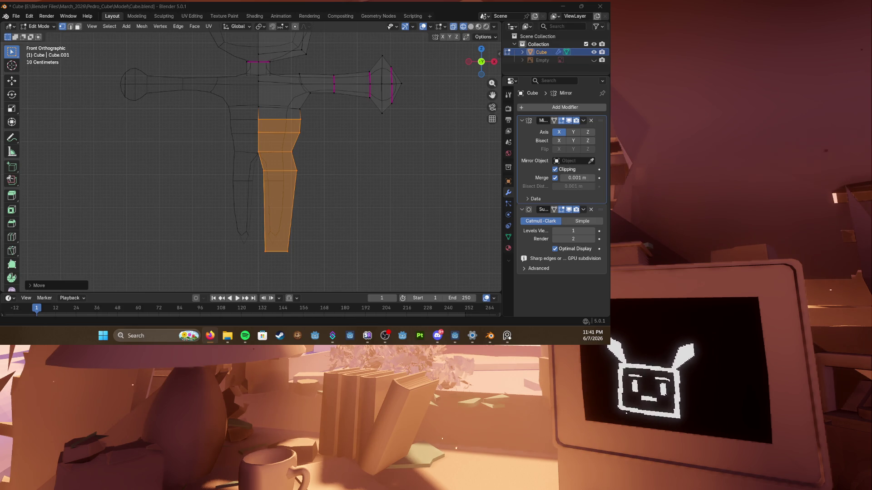
# Step: Leave Edit Mode and view the whole character in solid shading
pyautogui.press('Tab')
pyautogui.moveTo(204, 170)
pyautogui.mouseDown(button='middle')
pyautogui.moveTo(240, 208)
pyautogui.moveTo(321, 201)
pyautogui.mouseUp(button='middle')
pyautogui.press('z')
pyautogui.click(276, 208)
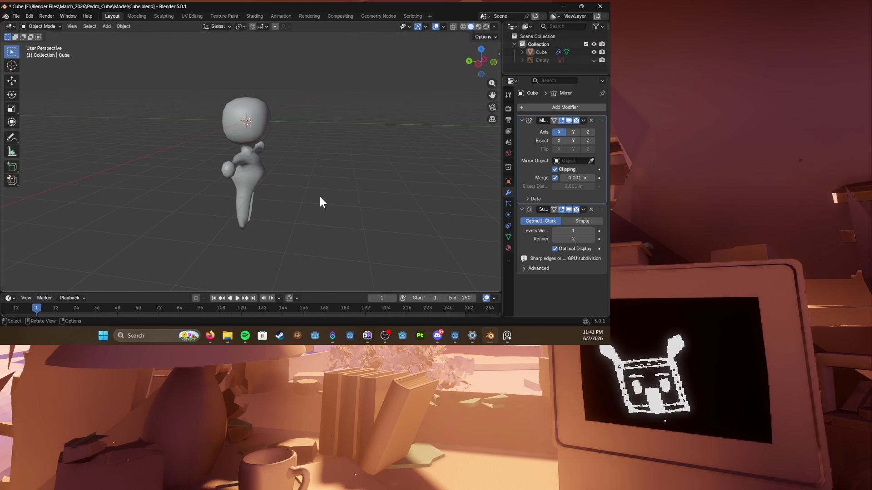
# Step: In right-side wireframe view, enter mesh editing and box-select the torso's side vertices
pyautogui.click(254, 184)
pyautogui.press('3')
pyautogui.scroll(4, 255, 184)
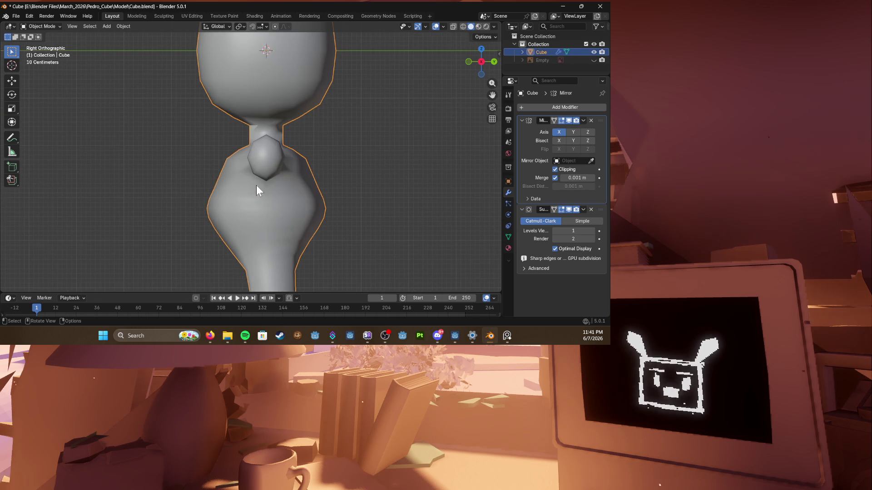
pyautogui.hotkey('shift', 'z')
pyautogui.press('Tab')
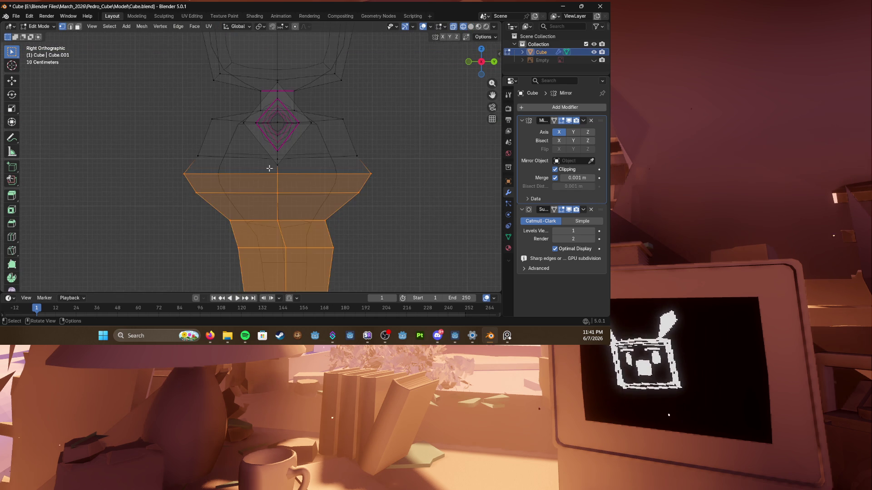
pyautogui.scroll(-3, 221, 172)
pyautogui.moveTo(177, 109); pyautogui.dragTo(229, 186)
pyautogui.scroll(3, 204, 136)
pyautogui.scroll(1, 205, 137)
pyautogui.moveTo(177, 79); pyautogui.dragTo(225, 194)
# Step: Pull the torso side vertices inward, then ease single points with proportional falloff
pyautogui.press('g')
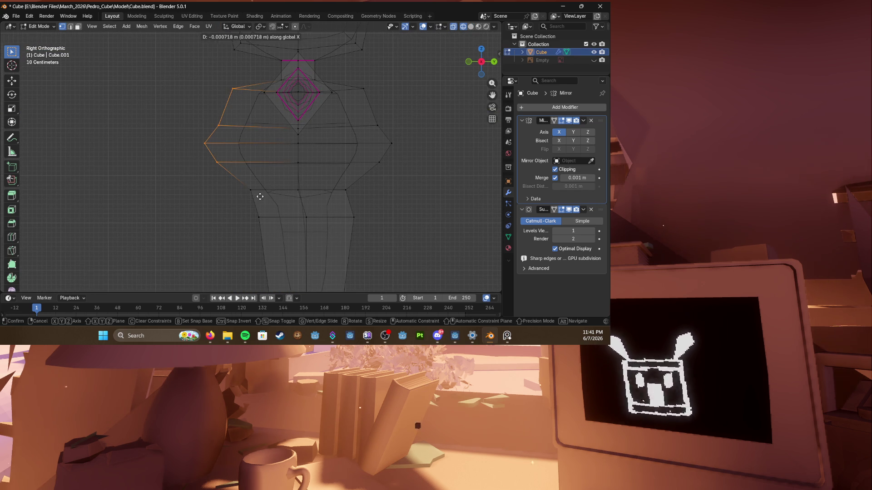
pyautogui.click(194, 142)
pyautogui.press('g')
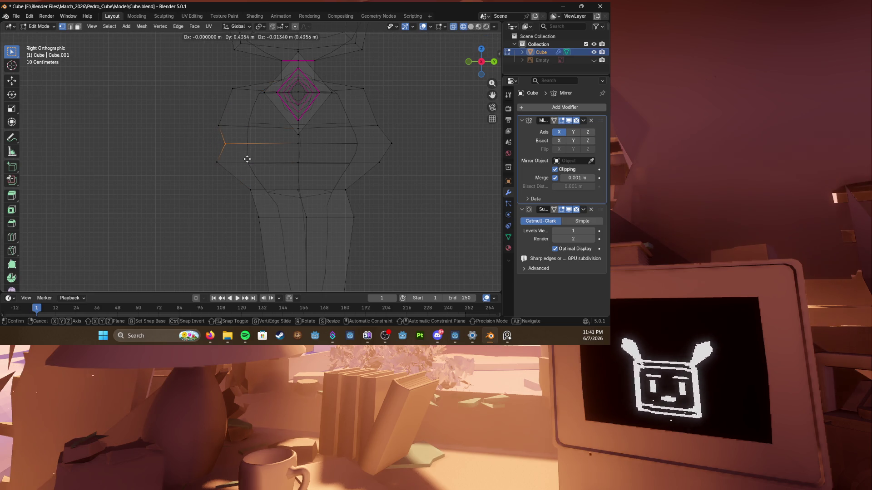
pyautogui.click(255, 163)
pyautogui.press('g')
pyautogui.click(267, 156)
pyautogui.press('g')
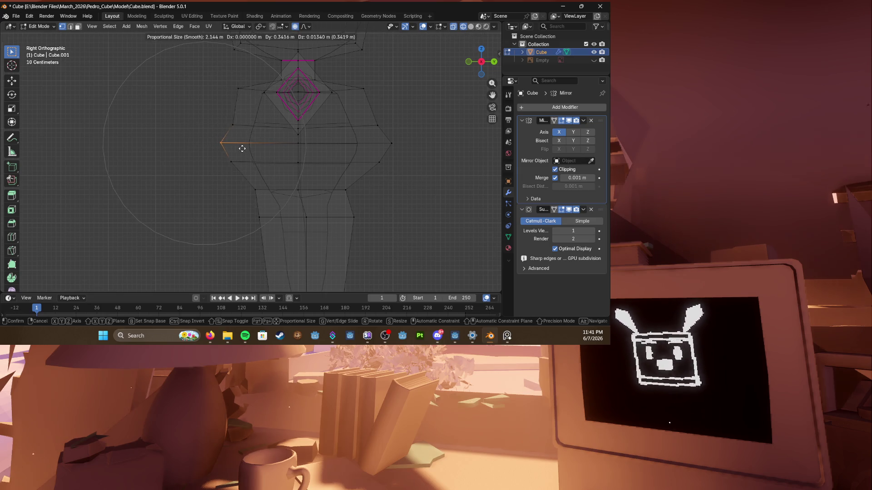
pyautogui.click(242, 158)
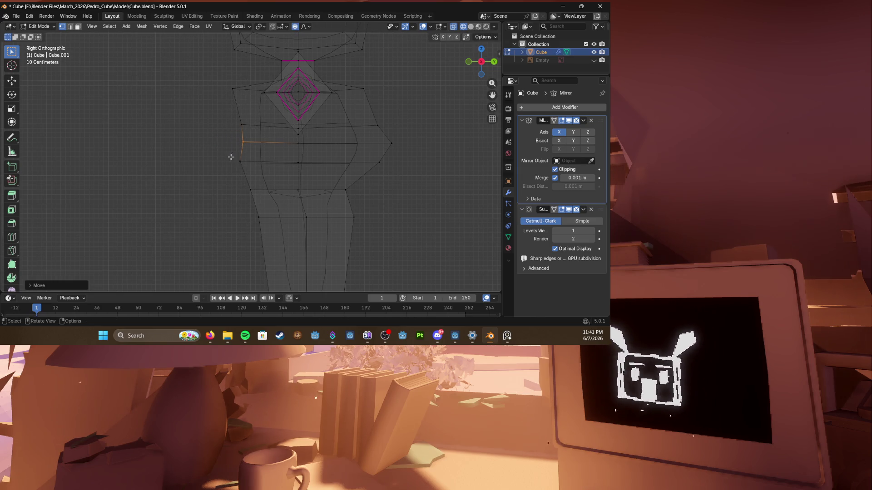
# Step: Lower the selected vertices and nudge a waist point with smooth falloff into a gentle curve
pyautogui.press('g')
pyautogui.click(236, 157)
pyautogui.moveTo(226, 131); pyautogui.dragTo(236, 139)
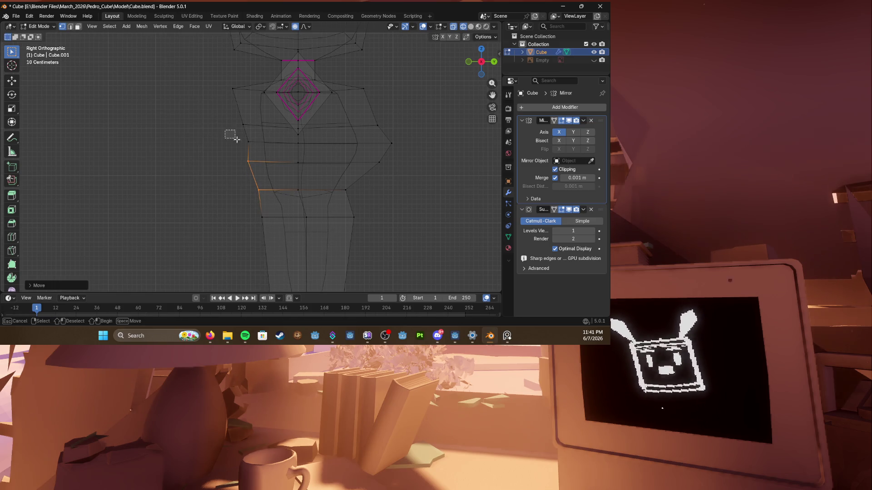
pyautogui.press('g')
pyautogui.click(248, 146)
pyautogui.press('g')
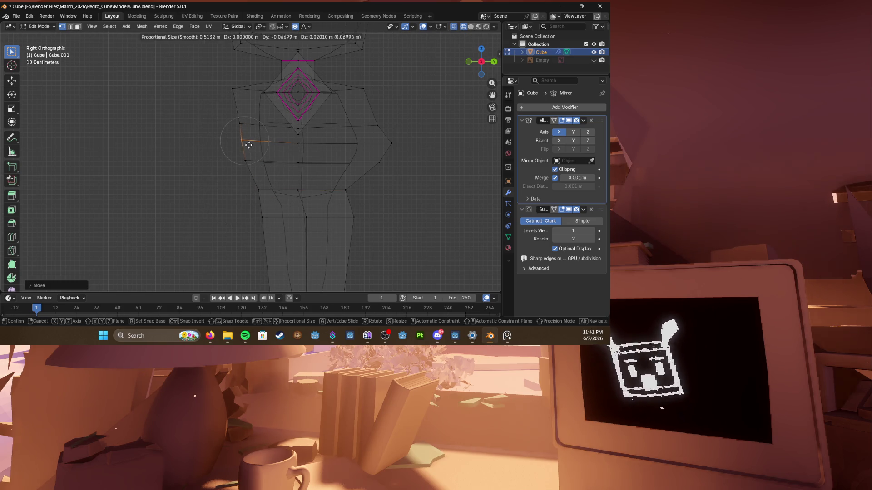
pyautogui.click(249, 145)
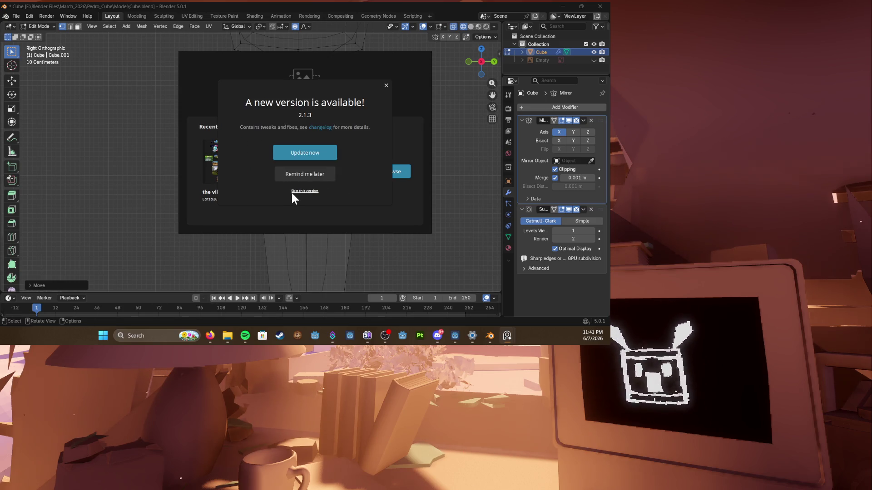
# Step: Skip the offered update and close the launcher covering the viewport
pyautogui.click(302, 190)
pyautogui.click(348, 56)
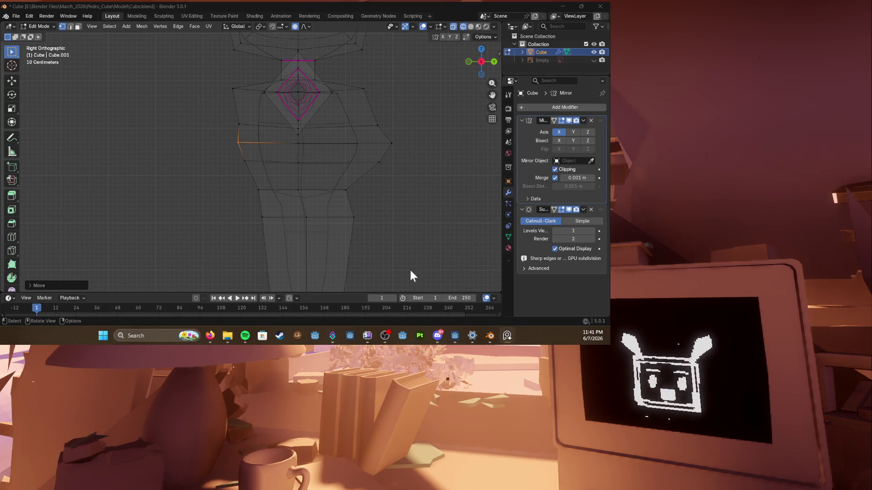
pyautogui.scroll(-1, 336, 219)
pyautogui.scroll(-1, 319, 200)
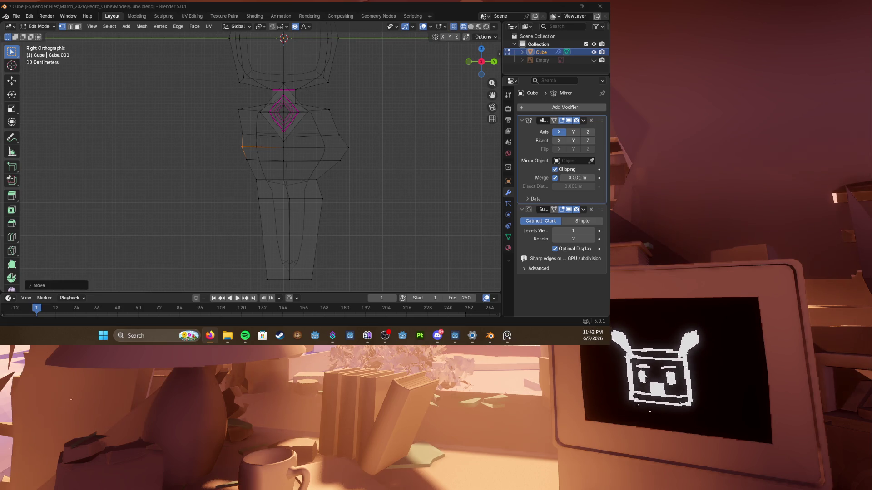
# Step: Save Cube.blend and vertex-slide an edge along the torso in side view
pyautogui.press('KP_1')
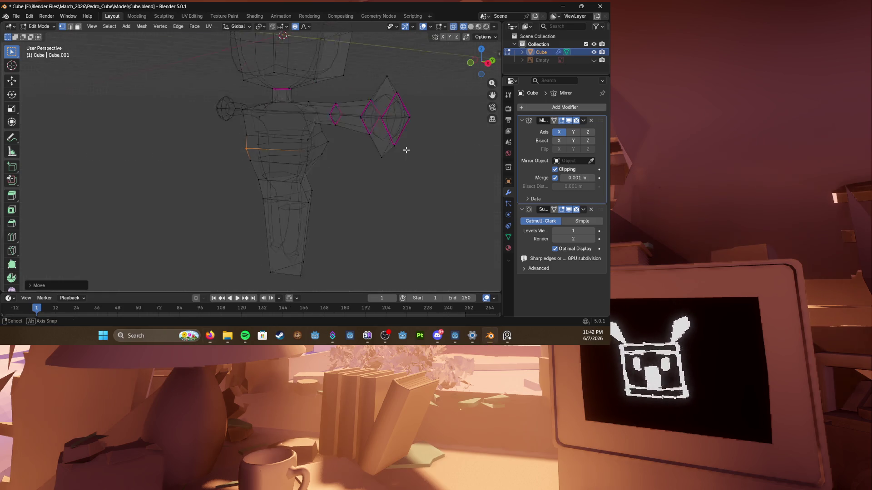
pyautogui.hotkey('ctrl', 's')
pyautogui.press('KP_3')
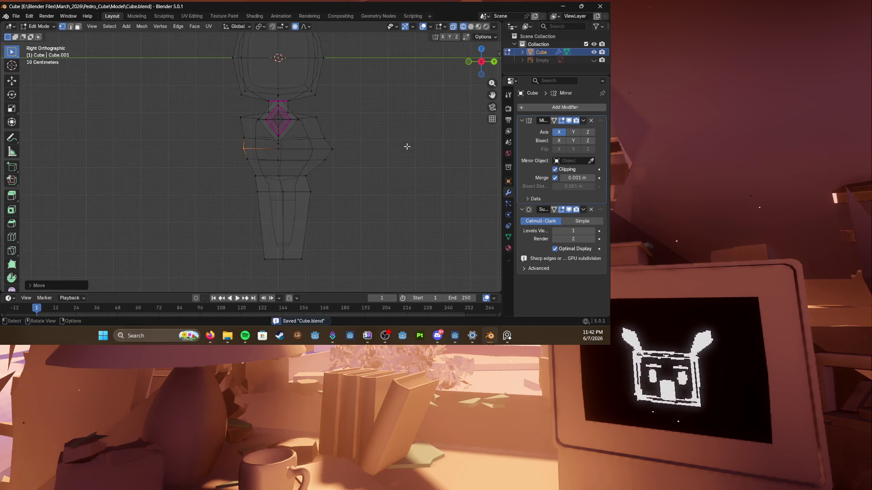
pyautogui.press('g')
pyautogui.press('g')
pyautogui.click(248, 109)
# Step: Check the smoothed body in solid shading from other angles, then return to front wireframe
pyautogui.moveTo(248, 109); pyautogui.dragTo(291, 151, button='middle')
pyautogui.press('z')
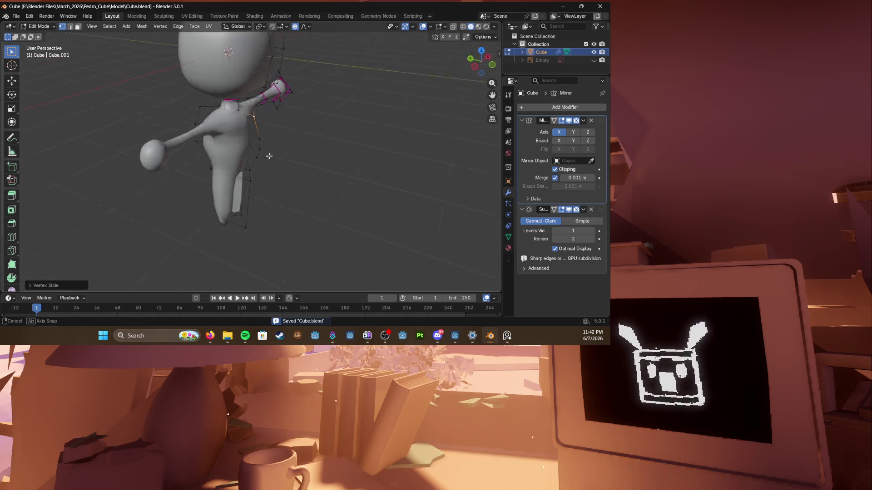
pyautogui.press('KP_1')
pyautogui.press('z')
# Step: Box-select the leg faces, cancel their move, and select the hip faces instead
pyautogui.click(298, 198)
pyautogui.moveTo(297, 263); pyautogui.dragTo(250, 164)
pyautogui.press('g')
pyautogui.press('Escape')
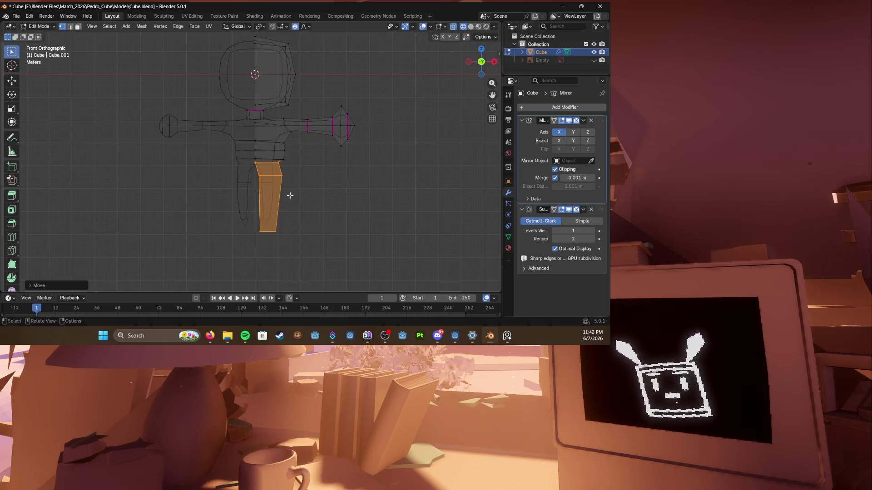
pyautogui.click(268, 149)
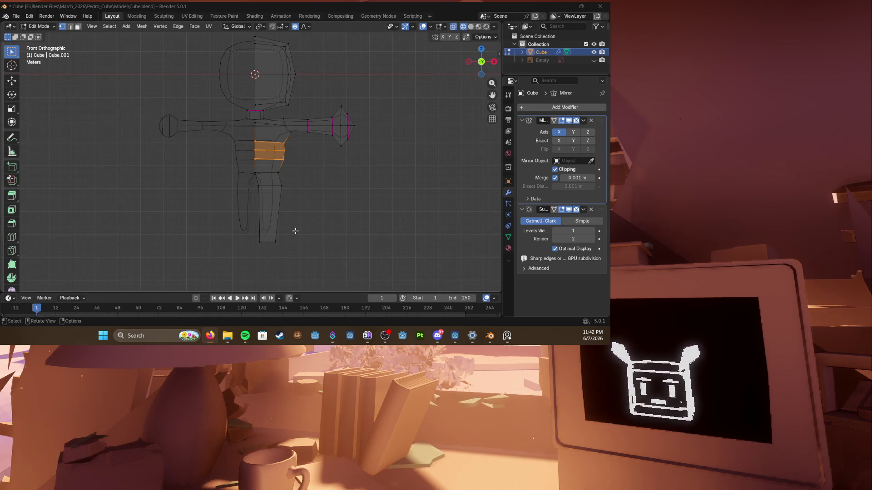
# Step: Move a horizontal torso edge loop outward and up toward arm level
pyautogui.click(258, 148)
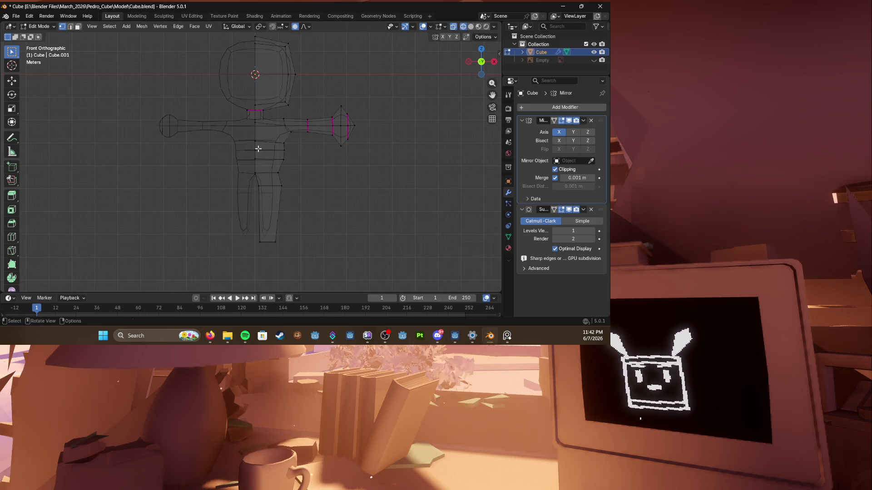
pyautogui.click(266, 150)
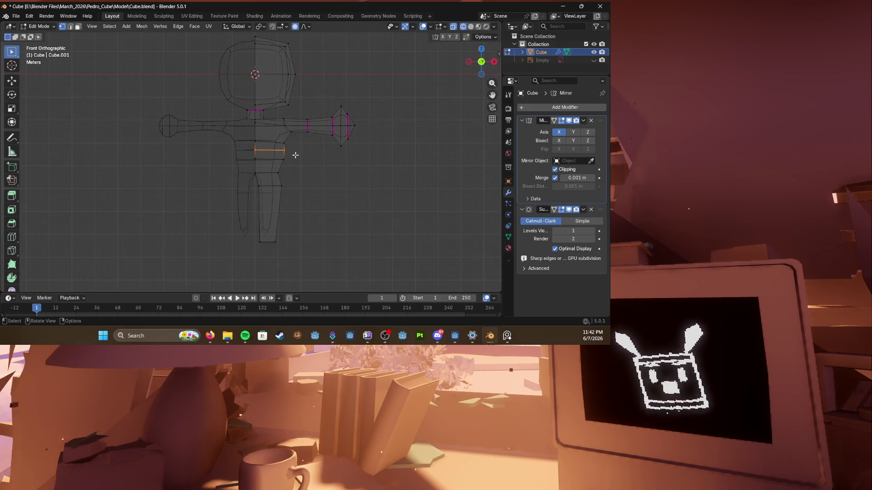
pyautogui.scroll(5, 295, 152)
pyautogui.moveTo(261, 138); pyautogui.dragTo(334, 167)
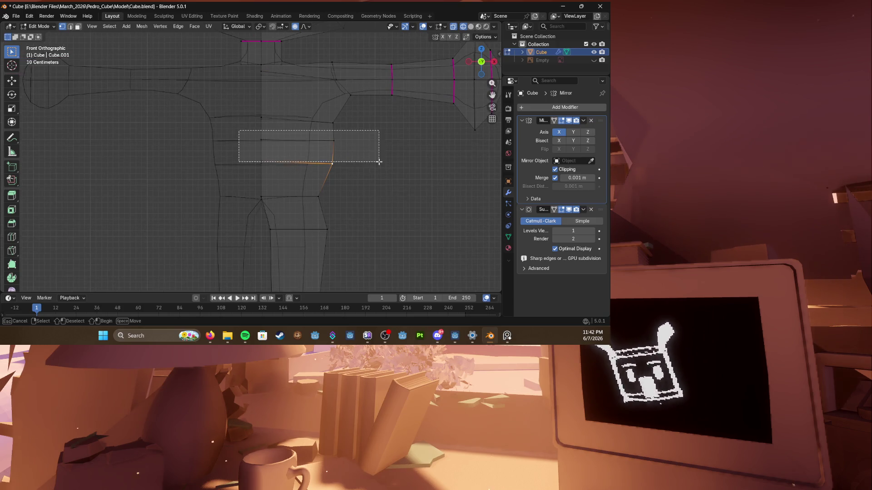
pyautogui.press('g')
pyautogui.click(345, 144)
pyautogui.scroll(-3, 344, 143)
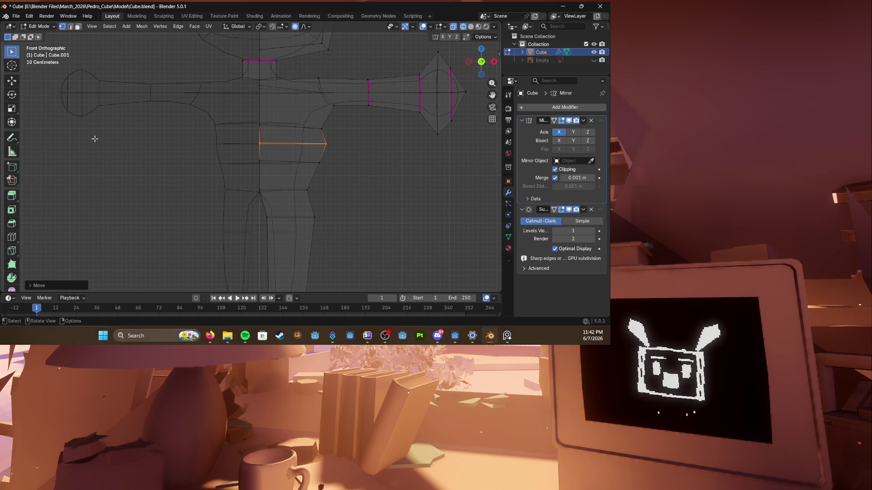
pyautogui.keyDown('shift'); pyautogui.moveTo(323, 148); pyautogui.dragTo(311, 115, button='middle'); pyautogui.keyUp('shift')
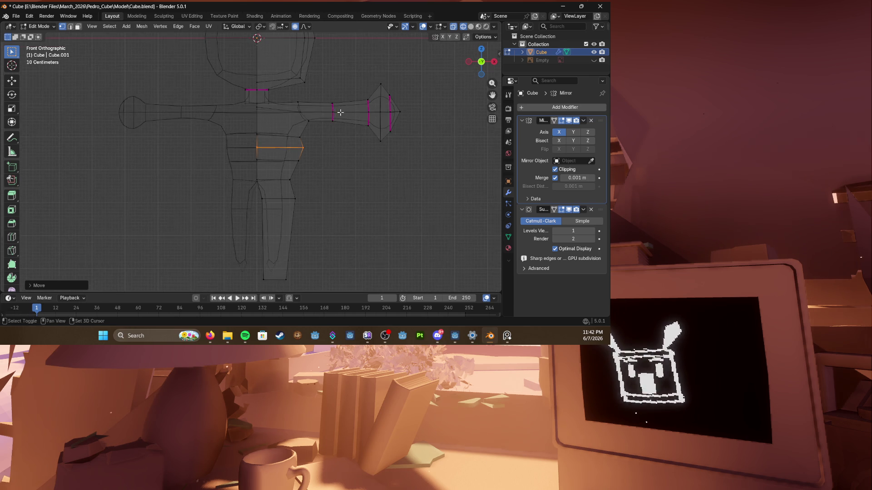
pyautogui.press('g')
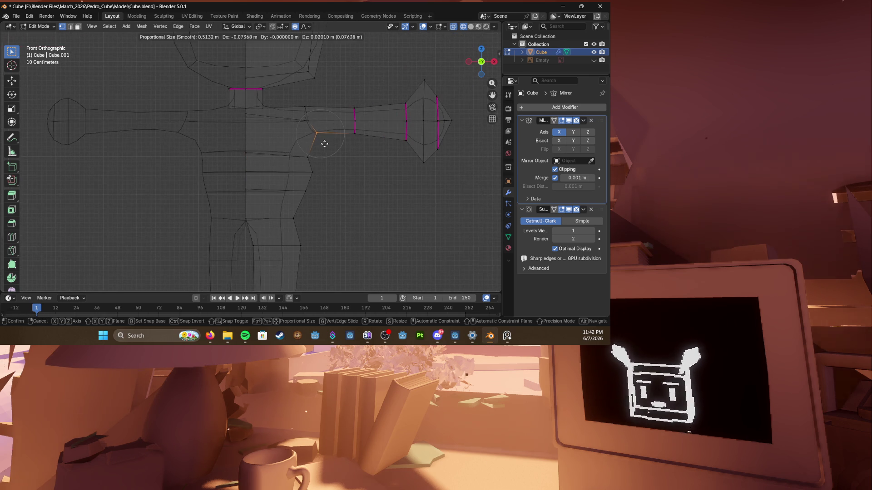
pyautogui.click(317, 135)
# Step: Widen the torso-side loop and reposition the edges below the torso
pyautogui.keyDown('shift'); pyautogui.moveTo(317, 184); pyautogui.dragTo(292, 132, button='middle'); pyautogui.keyUp('shift')
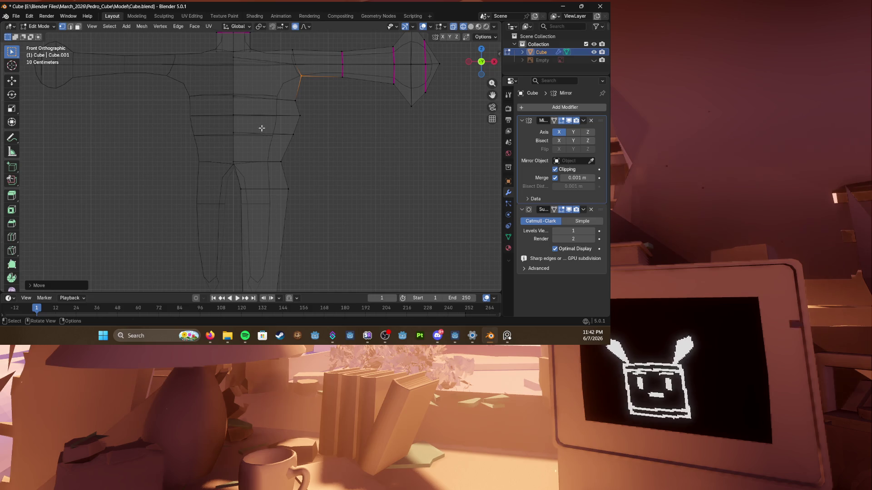
pyautogui.click(261, 128)
pyautogui.press('g')
pyautogui.click(320, 147)
pyautogui.moveTo(272, 176); pyautogui.dragTo(335, 209)
pyautogui.press('g')
pyautogui.click(318, 184)
# Step: Fully crease the leg's bottom edges with Shift+E and shift them, then select the hip loop
pyautogui.keyDown('shift'); pyautogui.moveTo(318, 184); pyautogui.dragTo(300, 102, button='middle'); pyautogui.keyUp('shift')
pyautogui.moveTo(205, 194); pyautogui.dragTo(384, 235)
pyautogui.hotkey('shift', 'e')
pyautogui.click(324, 212)
pyautogui.moveTo(259, 191); pyautogui.dragTo(334, 218)
pyautogui.press('g')
pyautogui.click(366, 221)
pyautogui.scroll(-2, 366, 221)
pyautogui.scroll(1, 332, 177)
pyautogui.moveTo(293, 126); pyautogui.dragTo(354, 153)
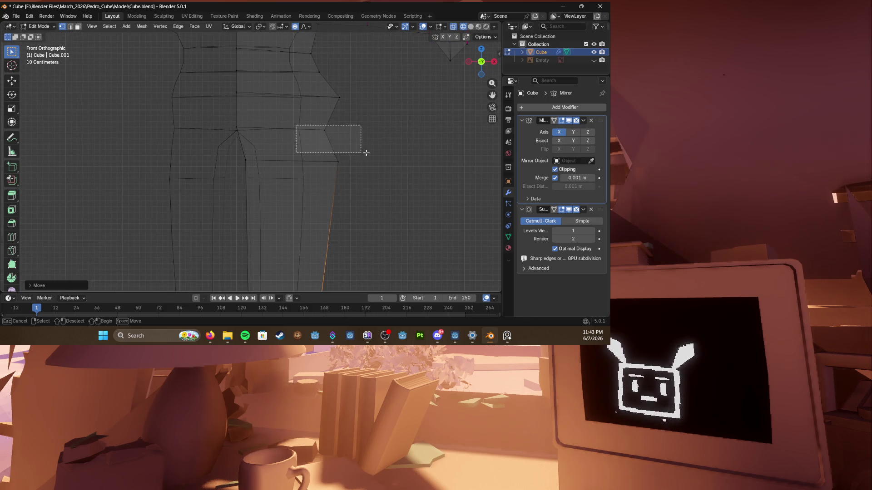
# Step: Push the hip loop outward and move the leg's side edge to widen the leg
pyautogui.press('g')
pyautogui.click(355, 143)
pyautogui.scroll(-1, 333, 152)
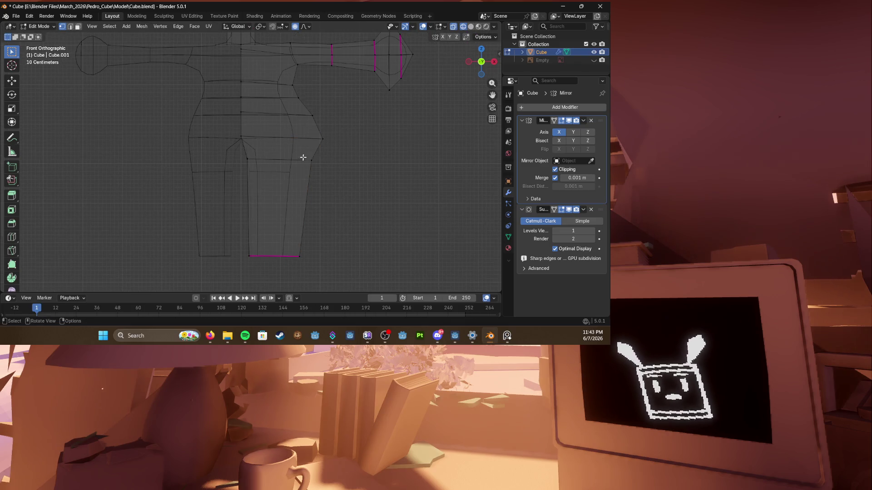
pyautogui.click(320, 178)
pyautogui.press('g')
pyautogui.click(361, 179)
# Step: Preview the body in solid shading, orbit around it, and grab a leg side edge to move
pyautogui.press('z')
pyautogui.scroll(-2, 361, 179)
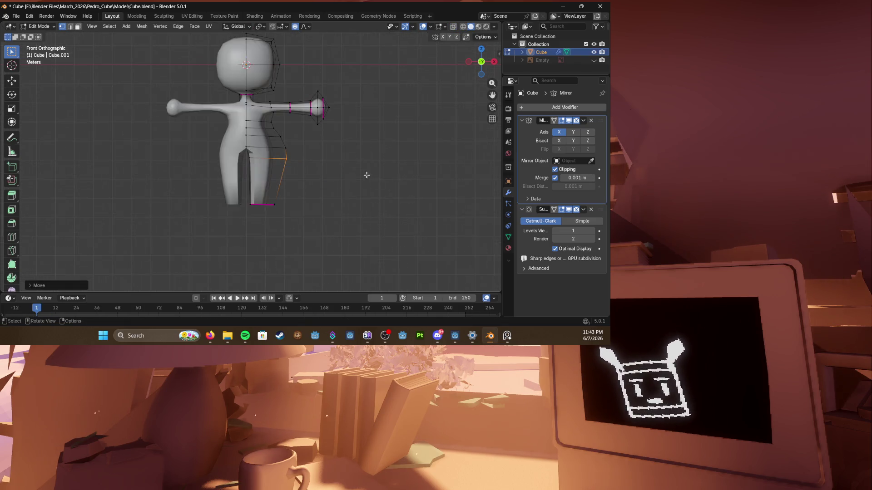
pyautogui.scroll(2, 307, 171)
pyautogui.moveTo(306, 171)
pyautogui.mouseDown(button='middle')
pyautogui.moveTo(244, 195)
pyautogui.moveTo(259, 198)
pyautogui.mouseUp(button='middle')
pyautogui.click(262, 198)
pyautogui.press('g')
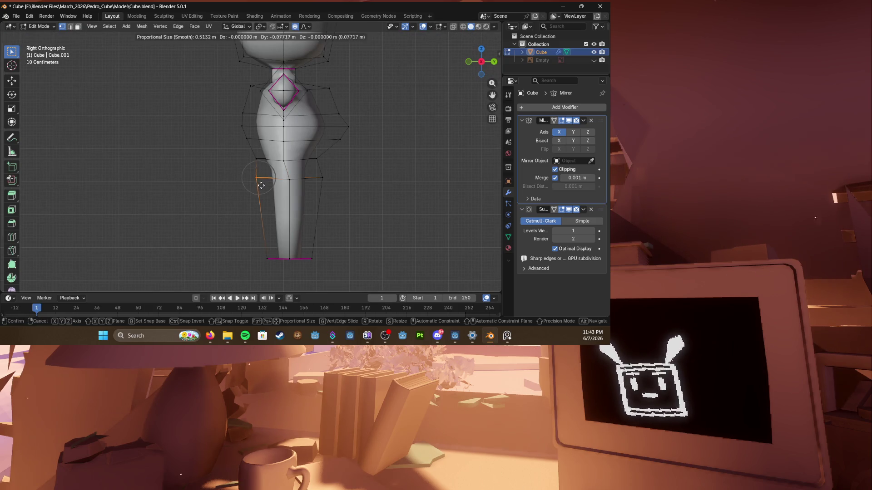
# Step: Reshape the leg's side edges and a right-side vertex with smooth-falloff moves
pyautogui.click(249, 158)
pyautogui.press('g')
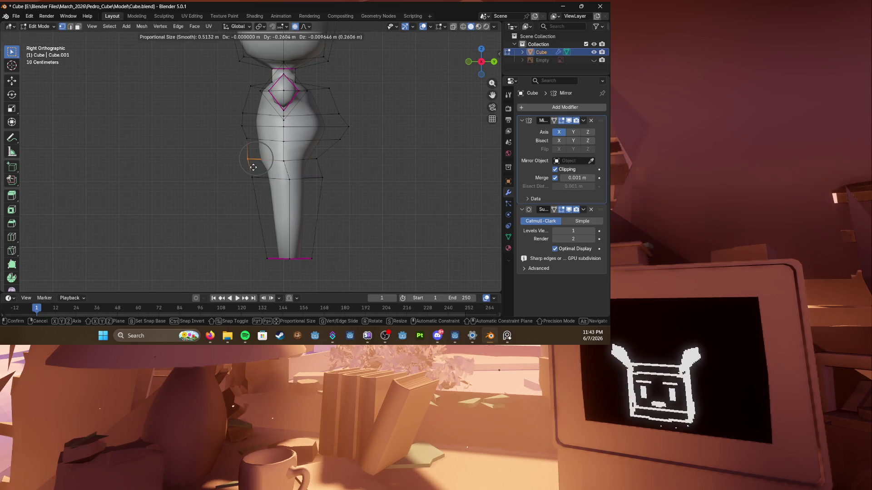
pyautogui.click(253, 167)
pyautogui.press('g')
pyautogui.click(256, 184)
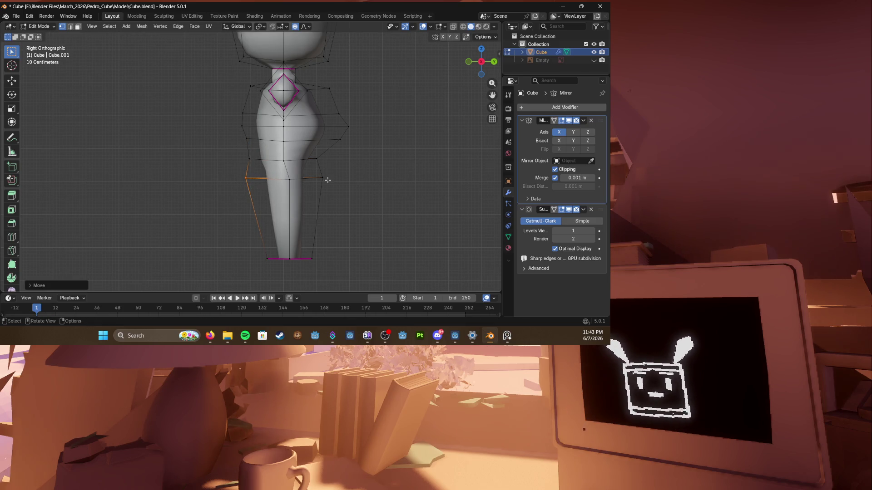
pyautogui.click(317, 176)
pyautogui.press('g')
pyautogui.click(316, 159)
pyautogui.press('g')
pyautogui.click(360, 168)
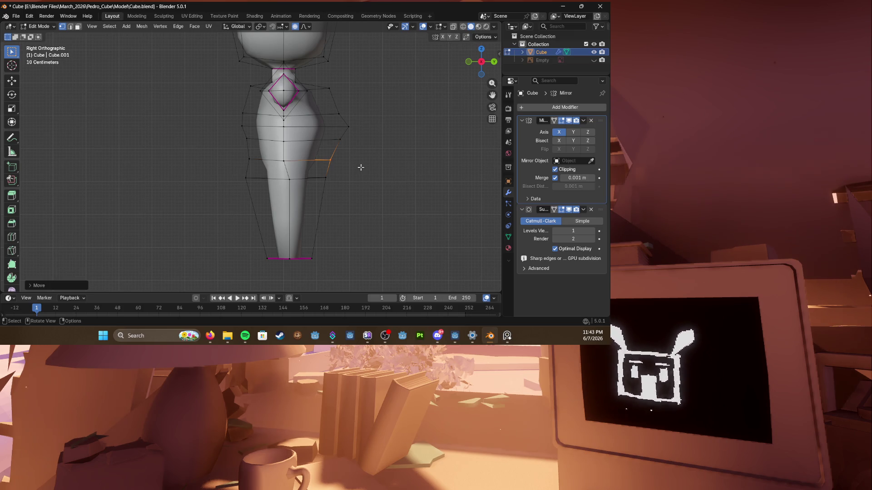
# Step: Vertex-slide several waist and upper-body side vertices into a smoother curve
pyautogui.click(332, 129)
pyautogui.press('g')
pyautogui.click(341, 132)
pyautogui.click(334, 127)
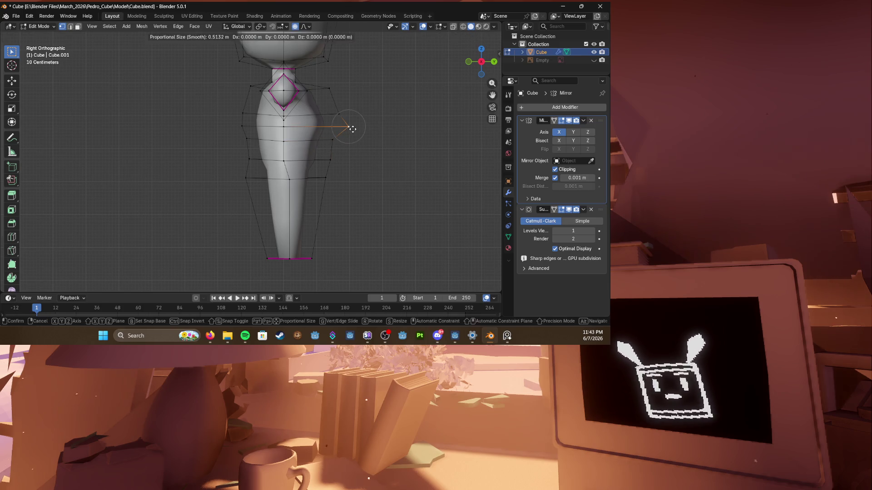
pyautogui.press('g')
pyautogui.press('g')
pyautogui.click(337, 128)
pyautogui.click(321, 92)
pyautogui.press('g')
pyautogui.press('g')
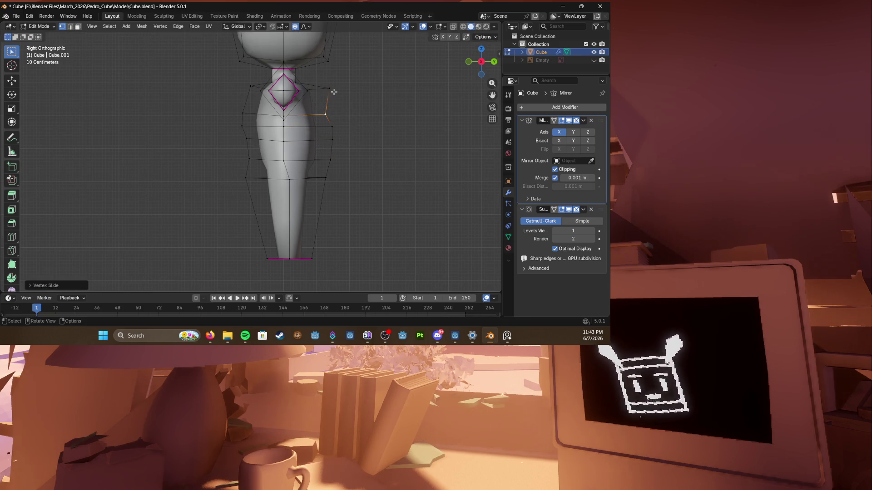
pyautogui.click(325, 91)
pyautogui.press('g')
pyautogui.press('g')
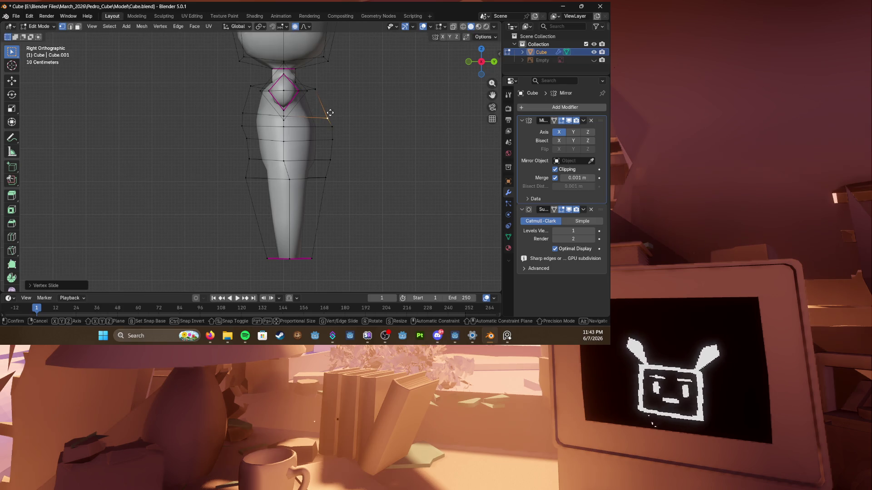
pyautogui.click(328, 98)
# Step: Slide and nudge the lower body-side vertices outward, then save the file
pyautogui.click(331, 127)
pyautogui.press('g')
pyautogui.press('g')
pyautogui.click(354, 133)
pyautogui.click(330, 145)
pyautogui.press('g')
pyautogui.press('g')
pyautogui.click(330, 161)
pyautogui.press('g')
pyautogui.click(350, 166)
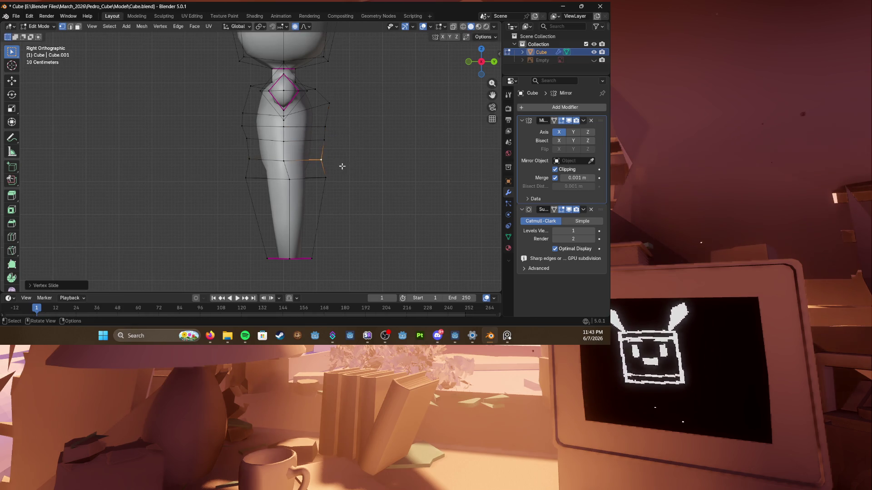
pyautogui.click(321, 178)
pyautogui.press('g')
pyautogui.press('g')
pyautogui.hotkey('ctrl', 's')
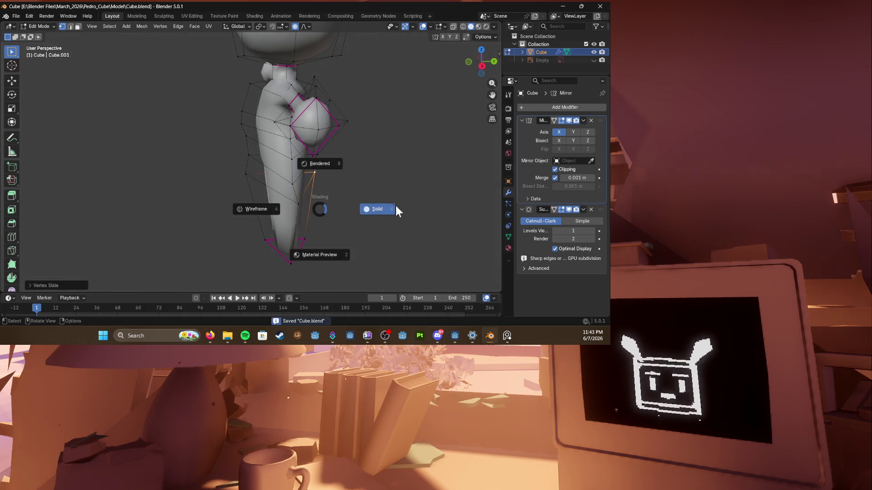
# Step: Move several side edges with falloff, then shift them along Y for a fuller leg profile
pyautogui.moveTo(341, 191); pyautogui.dragTo(300, 208, button='middle')
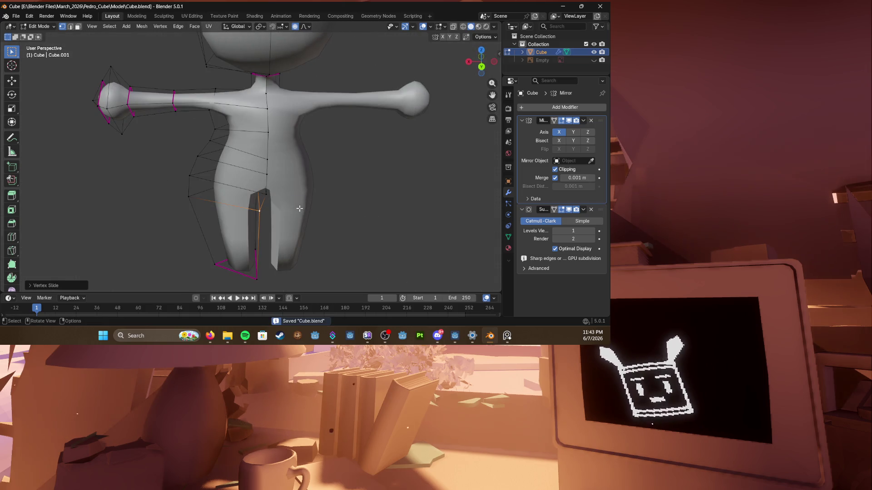
pyautogui.press('KP_3')
pyautogui.scroll(2, 299, 209)
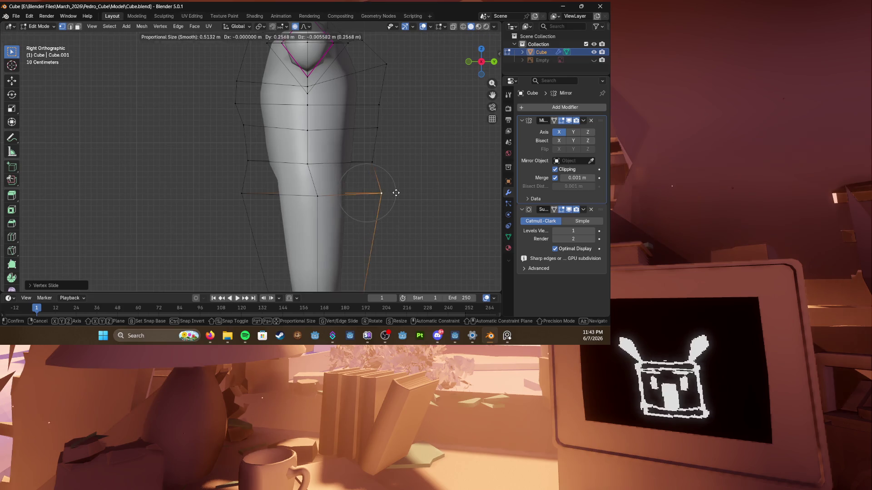
pyautogui.scroll(-3, 378, 182)
pyautogui.moveTo(312, 110); pyautogui.dragTo(327, 184)
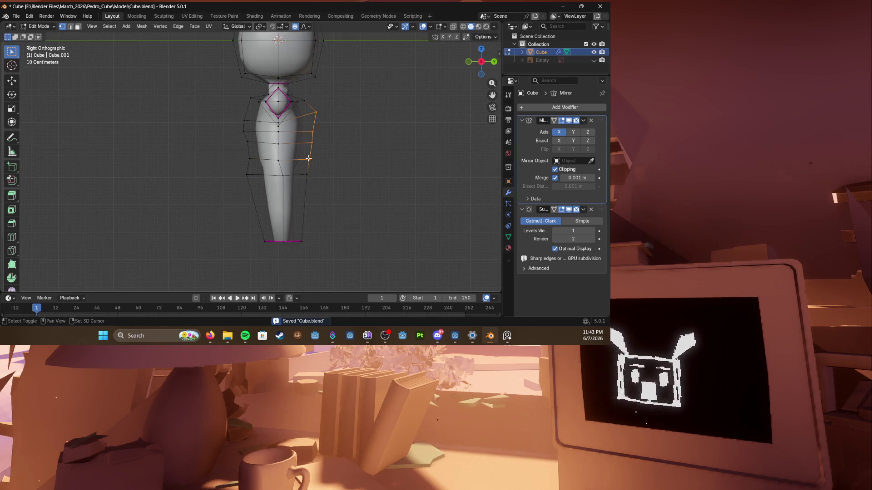
pyautogui.press('g')
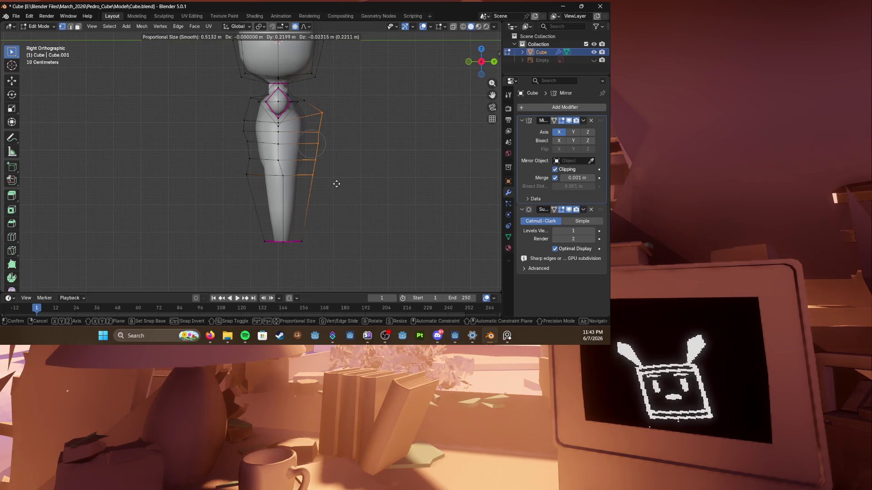
pyautogui.click(337, 183)
pyautogui.moveTo(337, 184); pyautogui.dragTo(354, 218, button='middle')
pyautogui.press('g')
pyautogui.press('y')
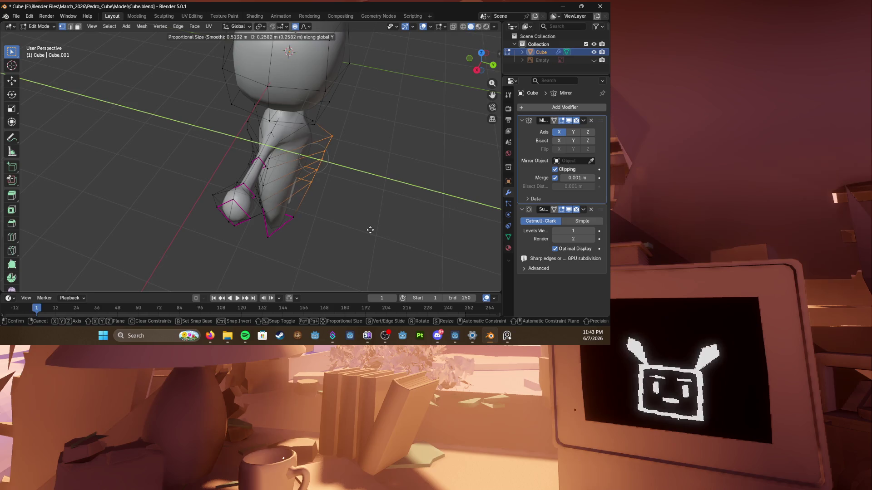
pyautogui.click(369, 229)
pyautogui.moveTo(367, 228); pyautogui.dragTo(322, 179, button='middle')
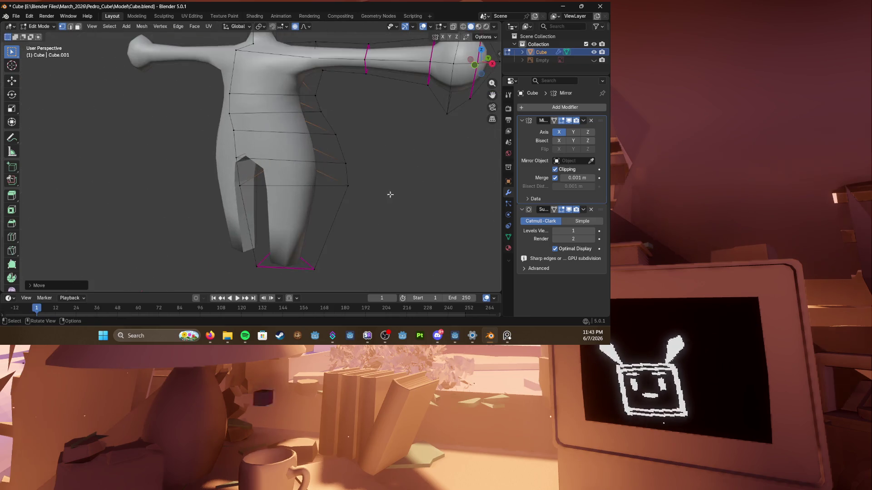
pyautogui.hotkey('ctrl', 'r')
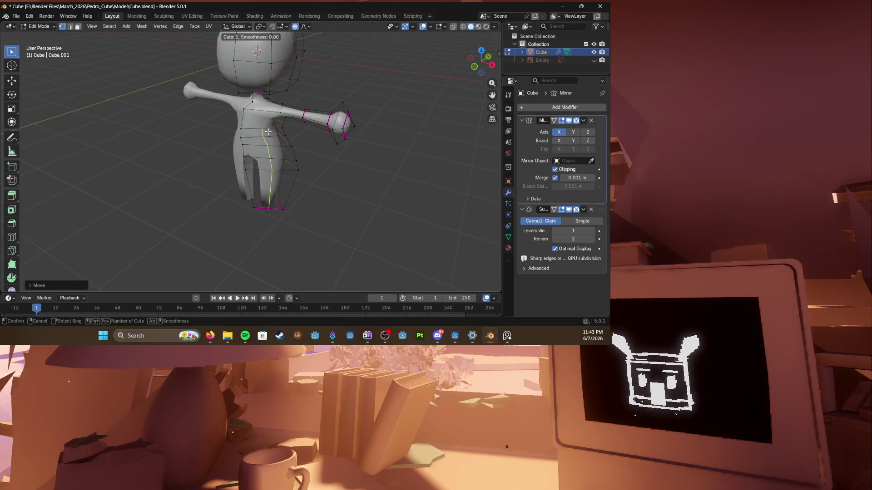
# Step: Place a horizontal loop cut around the torso and try freehand Knife cuts
pyautogui.click(264, 157)
pyautogui.moveTo(307, 136); pyautogui.dragTo(267, 157, button='middle')
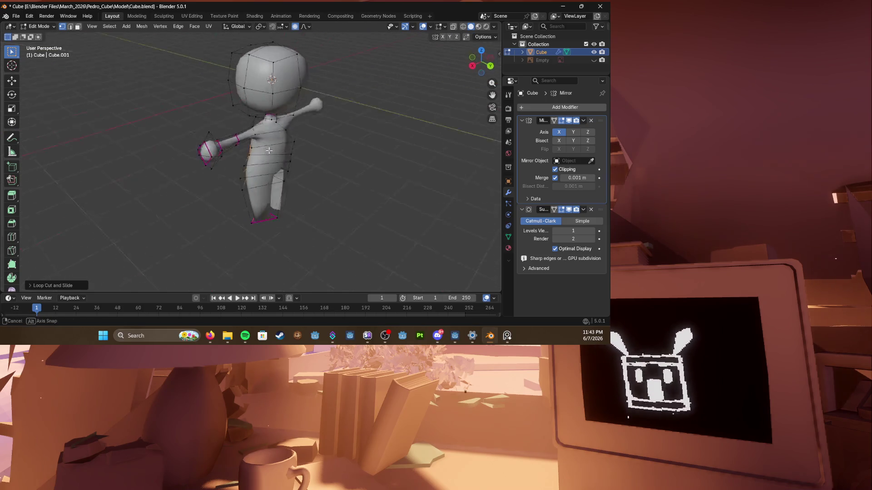
pyautogui.scroll(2, 268, 157)
pyautogui.scroll(2, 268, 157)
pyautogui.scroll(2, 270, 156)
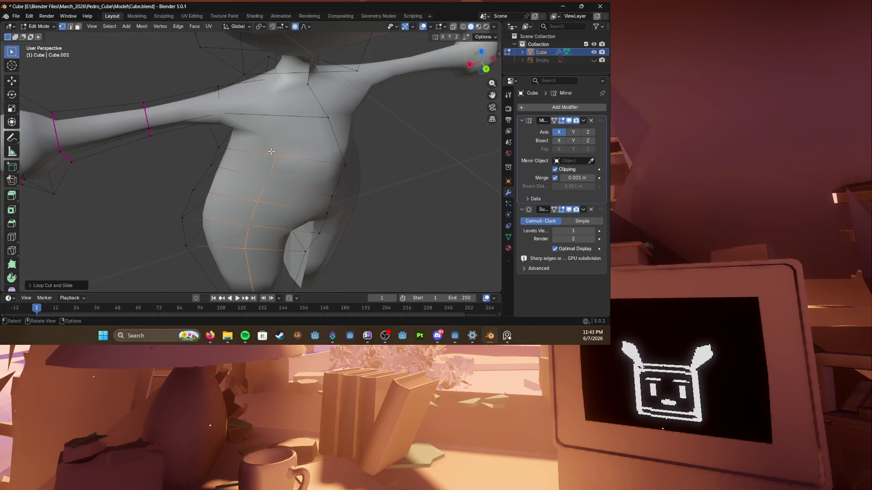
pyautogui.press('k')
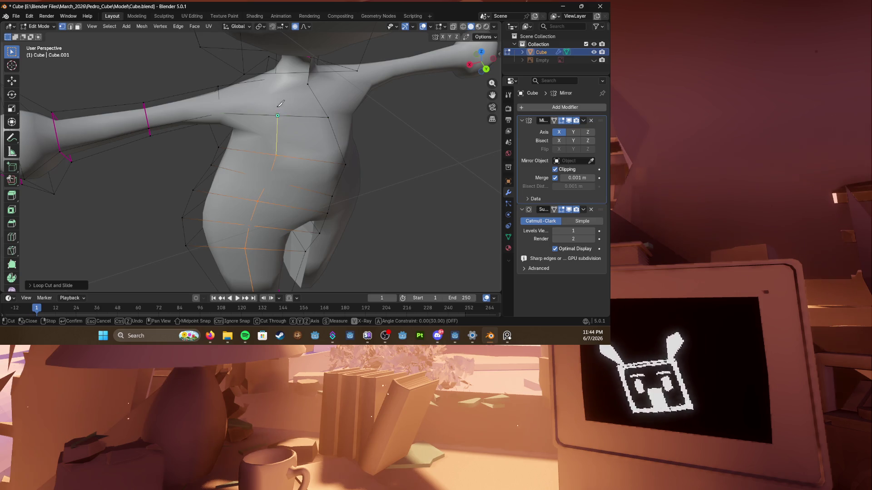
pyautogui.moveTo(262, 79)
pyautogui.mouseDown(button='middle')
pyautogui.moveTo(294, 94)
pyautogui.moveTo(270, 85)
pyautogui.mouseUp(button='middle')
pyautogui.press('k')
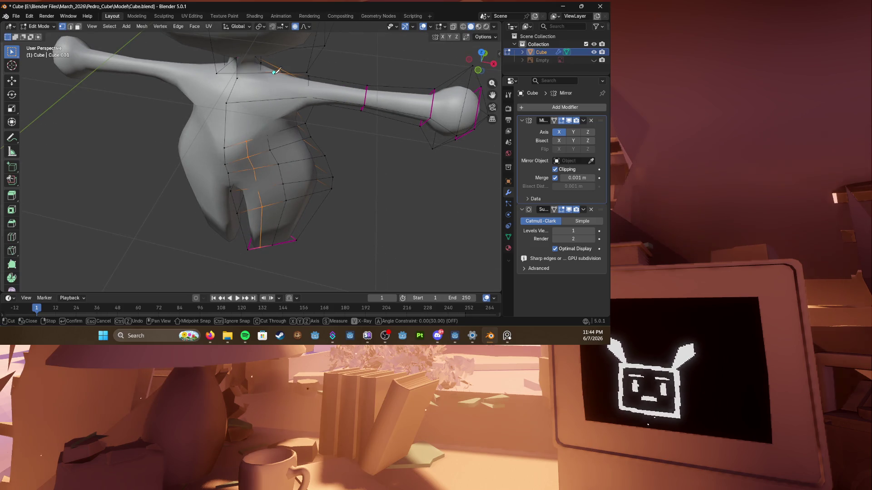
pyautogui.press('Escape')
pyautogui.moveTo(248, 139)
pyautogui.mouseDown(button='middle')
pyautogui.moveTo(234, 127)
pyautogui.moveTo(261, 147)
pyautogui.mouseUp(button='middle')
# Step: Add a vertical edge loop down the torso, switch to edge select and slide it into place
pyautogui.click(261, 147)
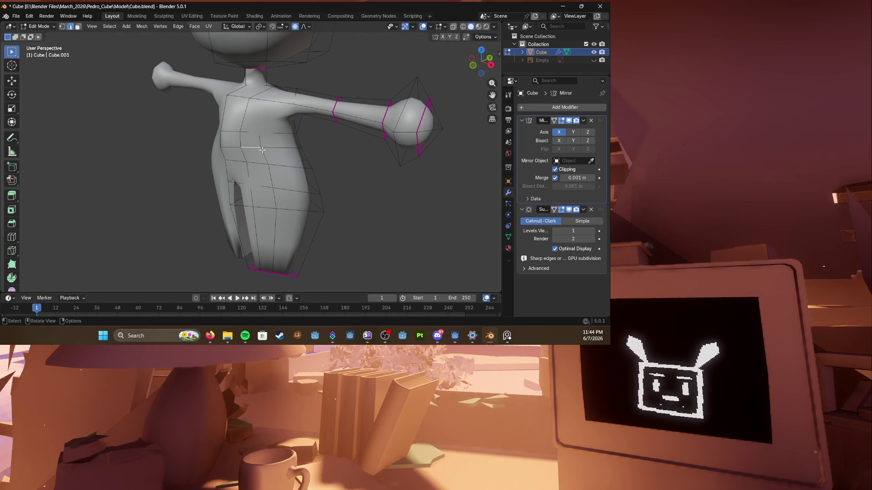
pyautogui.click(266, 153)
pyautogui.press('1')
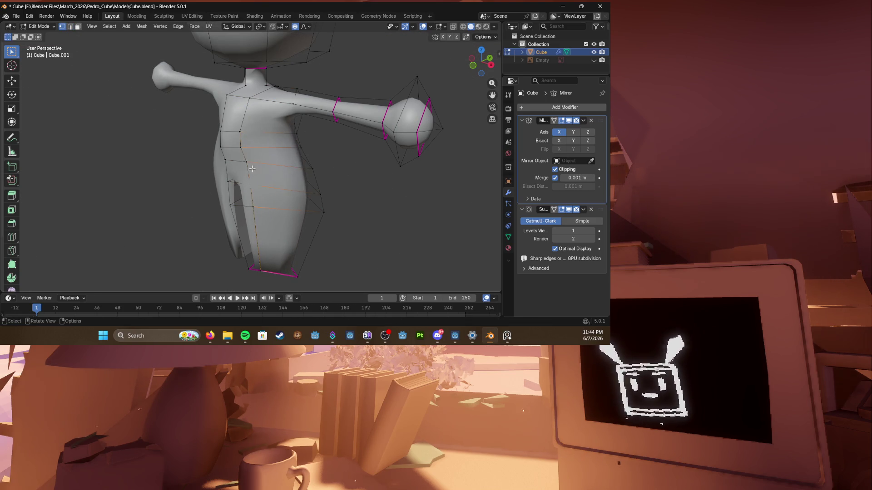
pyautogui.moveTo(273, 155); pyautogui.dragTo(302, 158, button='middle')
pyautogui.press('2')
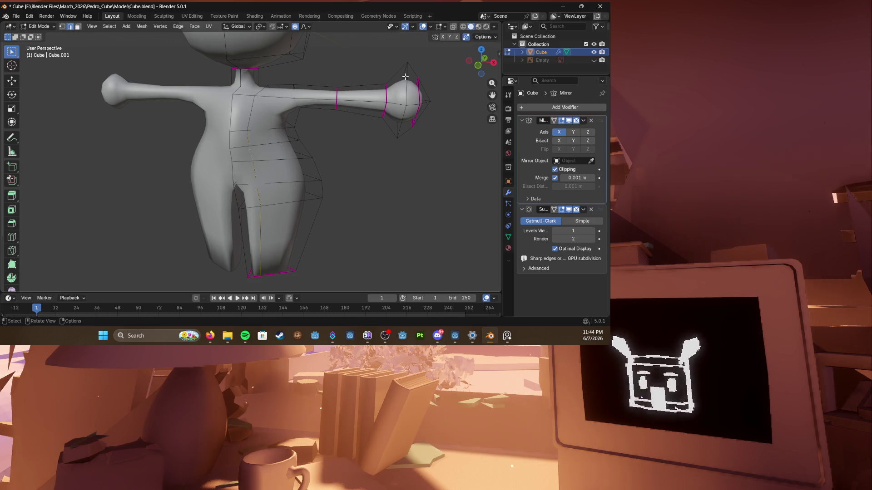
pyautogui.moveTo(406, 77); pyautogui.dragTo(354, 89, button='middle')
pyautogui.keyDown('alt'); pyautogui.click(254, 147); pyautogui.keyUp('alt')
pyautogui.press('g')
pyautogui.press('g')
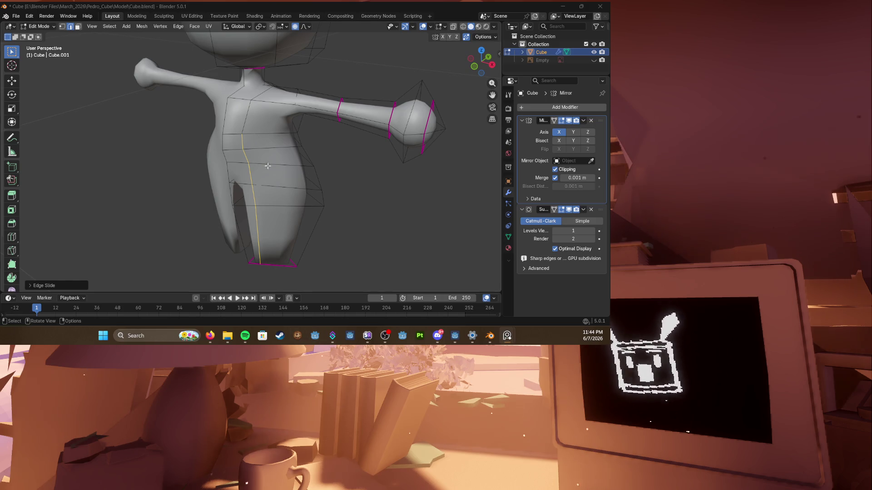
# Step: Edge-slide the new vertical torso loop into place, save, and push it outward along its normals
pyautogui.press('g')
pyautogui.press('g')
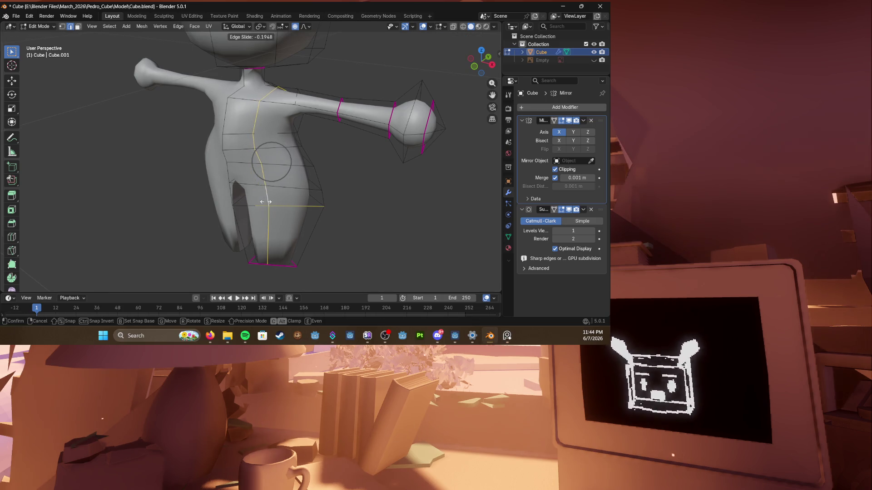
pyautogui.click(266, 202)
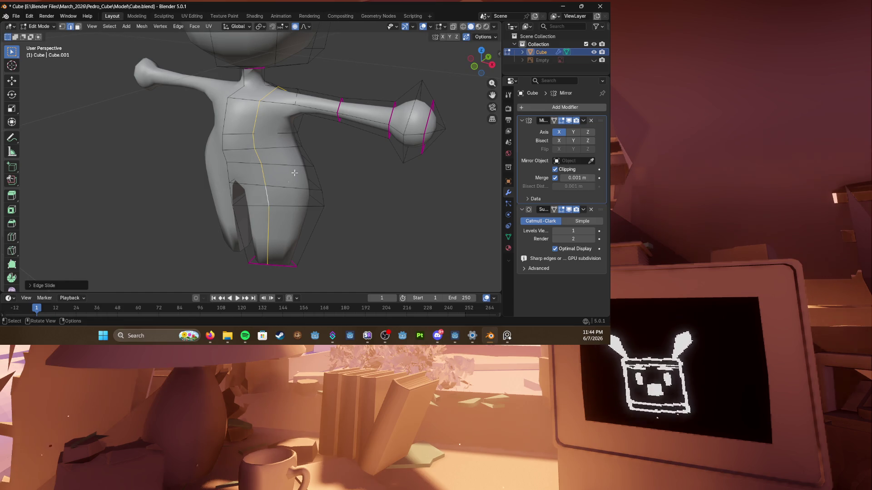
pyautogui.hotkey('ctrl', 's')
pyautogui.moveTo(294, 174)
pyautogui.mouseDown(button='middle')
pyautogui.moveTo(323, 167)
pyautogui.moveTo(273, 136)
pyautogui.moveTo(340, 171)
pyautogui.moveTo(256, 157)
pyautogui.mouseUp(button='middle')
pyautogui.hotkey('alt', 's')
pyautogui.click(324, 167)
pyautogui.press('g')
pyautogui.click(272, 136)
# Step: In wireframe, box-select the forearm and hand, enlarge the hand and rotate it to an angle
pyautogui.hotkey('shift', 'z')
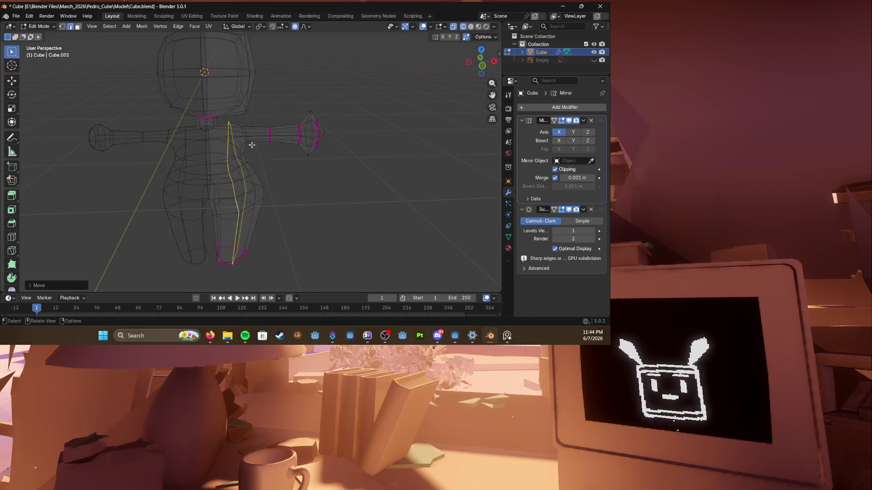
pyautogui.moveTo(257, 119); pyautogui.dragTo(340, 165)
pyautogui.moveTo(268, 110); pyautogui.dragTo(374, 157)
pyautogui.press('s')
pyautogui.click(377, 163)
pyautogui.press('r')
pyautogui.click(375, 153)
pyautogui.press('r')
pyautogui.click(373, 142)
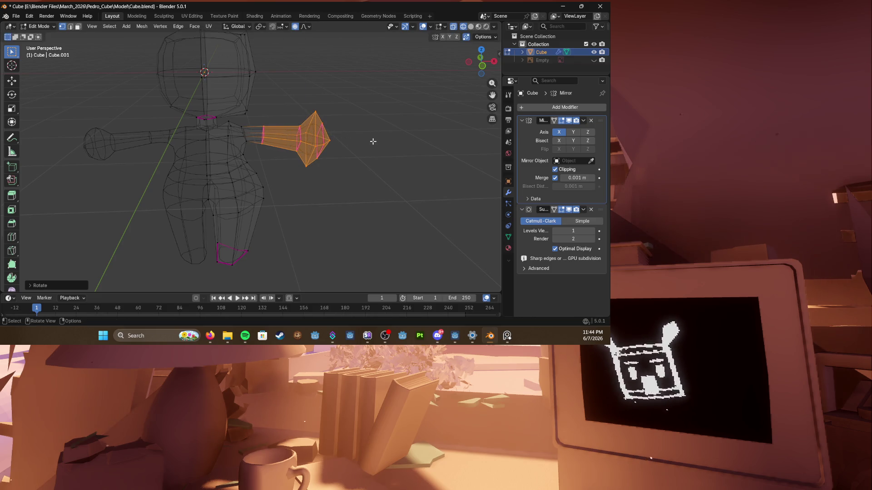
# Step: Fine-tune the hand from the front view, then leave mesh editing to review the figure
pyautogui.press('KP_1')
pyautogui.press('g')
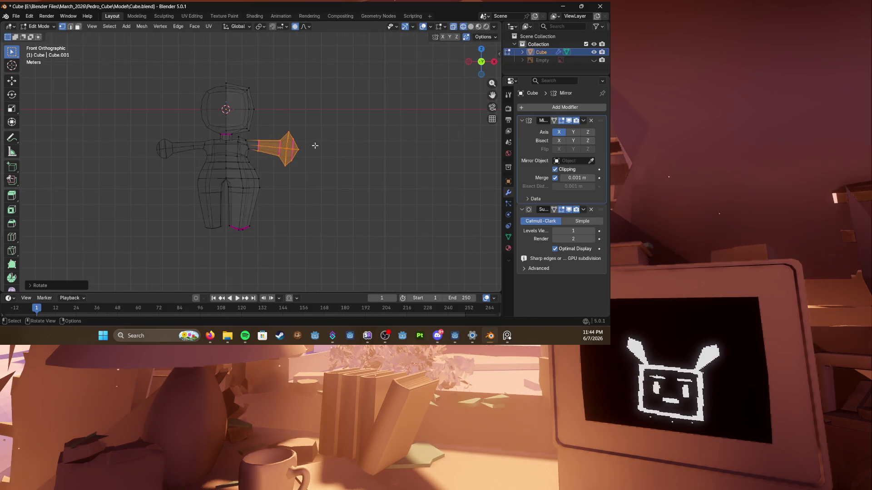
pyautogui.click(320, 137)
pyautogui.moveTo(320, 136)
pyautogui.mouseDown(button='middle')
pyautogui.moveTo(259, 164)
pyautogui.moveTo(337, 157)
pyautogui.moveTo(273, 155)
pyautogui.mouseUp(button='middle')
pyautogui.press('Tab')
pyautogui.press('KP_1')
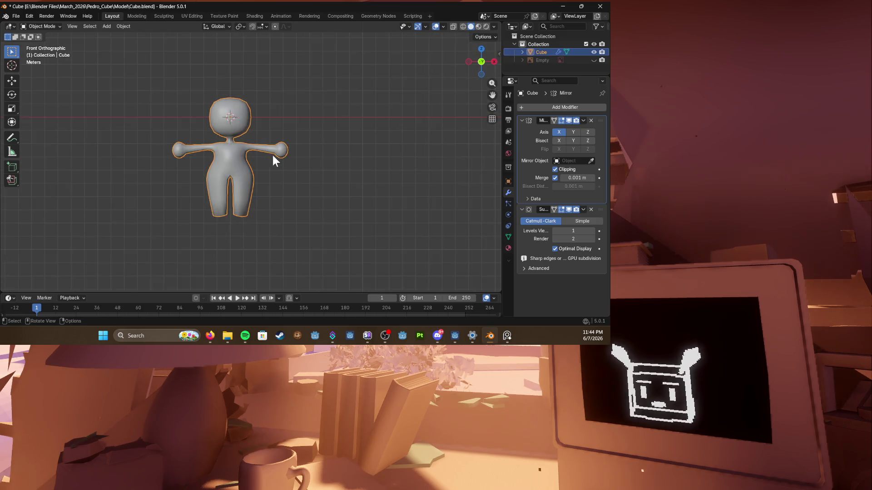
pyautogui.scroll(2, 272, 153)
# Step: Back in wireframe edit mode, select the leg faces and move the leg into position
pyautogui.press('Tab')
pyautogui.hotkey('shift', 'z')
pyautogui.moveTo(328, 211); pyautogui.dragTo(293, 137)
pyautogui.press('g')
pyautogui.click(282, 223)
# Step: Select the foot vertices, narrow them along X and shift them along Z to reshape the leg bottom
pyautogui.moveTo(252, 224); pyautogui.dragTo(294, 249)
pyautogui.moveTo(218, 205); pyautogui.dragTo(334, 259)
pyautogui.press('s')
pyautogui.press('x')
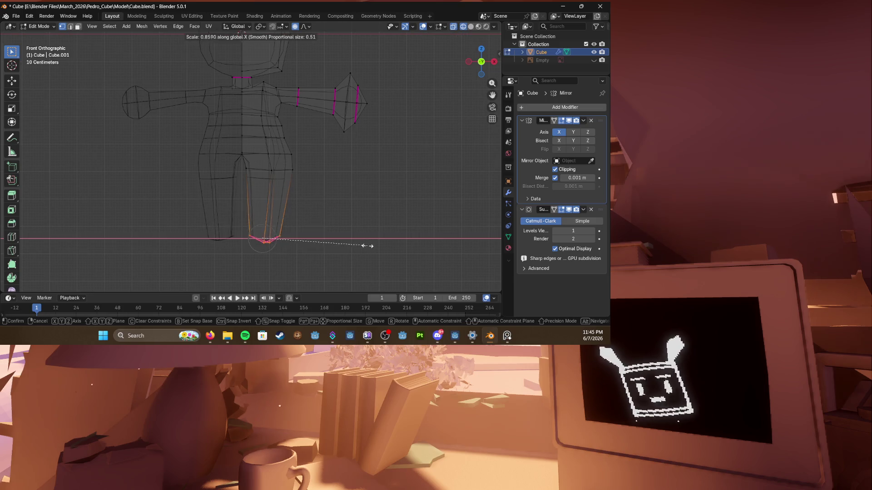
pyautogui.click(368, 246)
pyautogui.press('g')
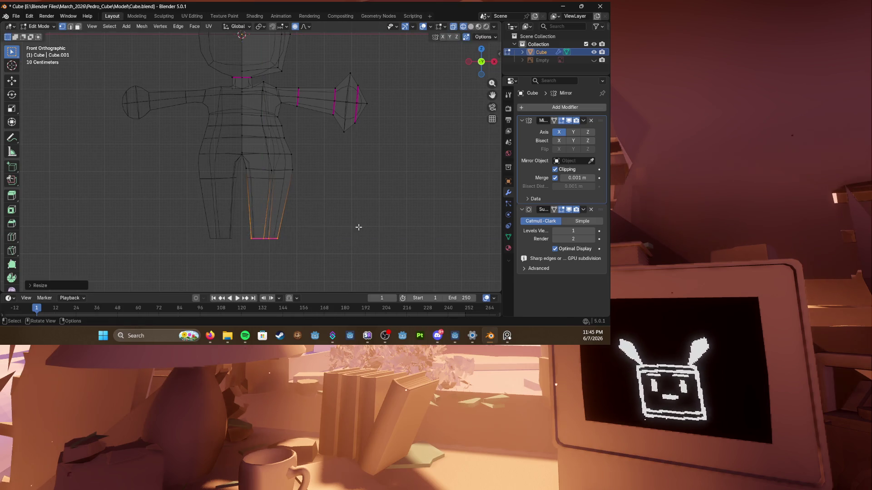
pyautogui.press('z')
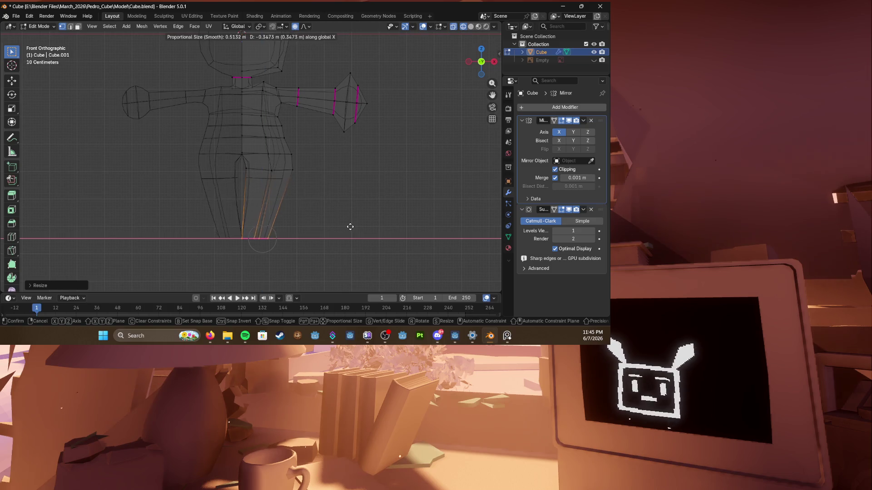
pyautogui.click(348, 227)
# Step: Review the character in solid shading from front and right views, then return to editing in perspective
pyautogui.press('z')
pyautogui.scroll(-2, 327, 208)
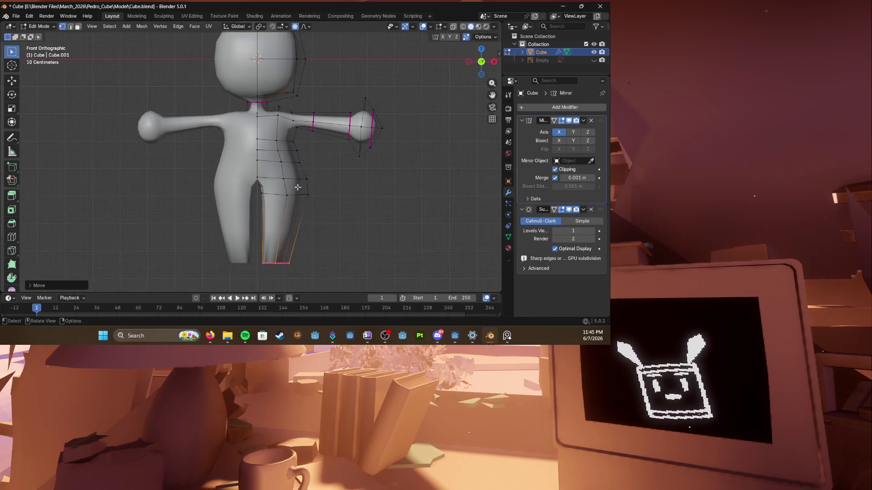
pyautogui.press('Tab')
pyautogui.moveTo(326, 187); pyautogui.dragTo(415, 190, button='middle')
pyautogui.press('KP_1')
pyautogui.press('KP_3')
pyautogui.scroll(3, 415, 190)
pyautogui.press('Tab')
pyautogui.scroll(-3, 396, 185)
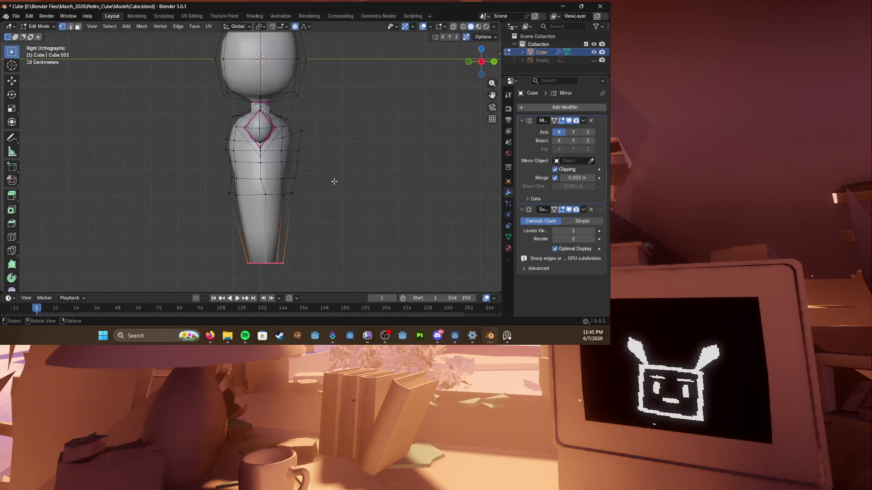
pyautogui.moveTo(395, 184); pyautogui.dragTo(293, 160, button='middle')
pyautogui.press('`')
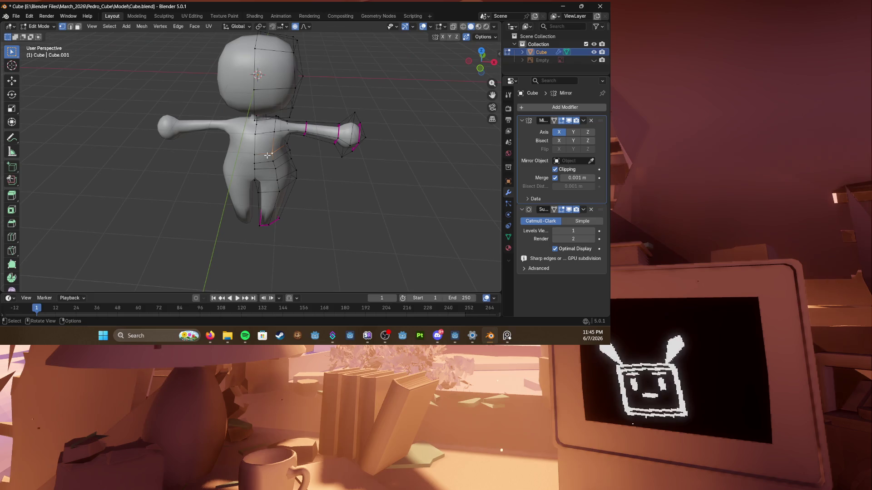
# Step: Save, slide the leg's side edge loop into place, save again and exit editing to inspect the model
pyautogui.hotkey('ctrl', 's')
pyautogui.keyDown('alt'); pyautogui.click(274, 148); pyautogui.keyUp('alt')
pyautogui.click(262, 153)
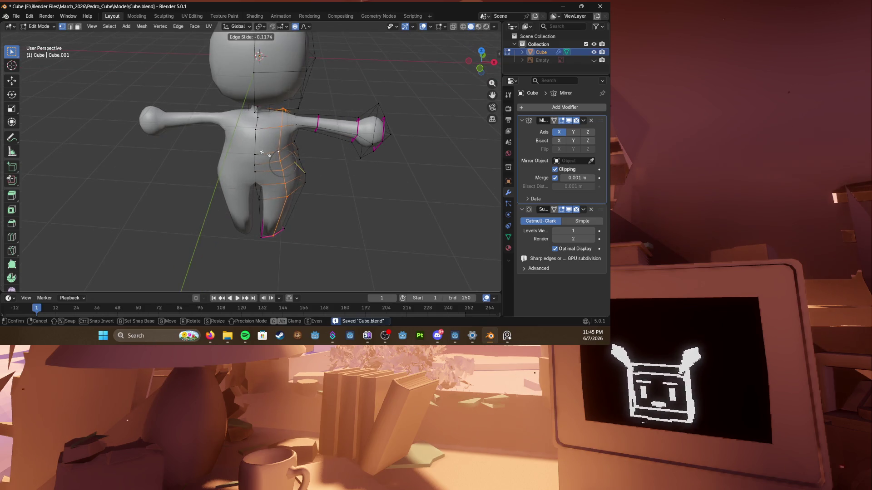
pyautogui.hotkey('ctrl', 's')
pyautogui.moveTo(262, 154); pyautogui.dragTo(233, 145, button='middle')
pyautogui.press('Tab')
pyautogui.moveTo(176, 163)
pyautogui.mouseDown(button='middle')
pyautogui.moveTo(372, 164)
pyautogui.moveTo(215, 154)
pyautogui.mouseUp(button='middle')
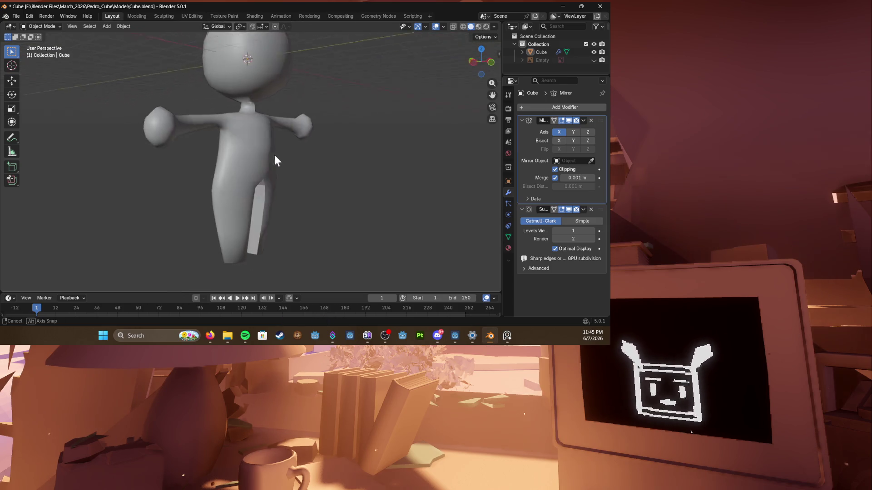
# Step: Slide the torso side loop sideways, then move a vertex vertically on the other side, saving after each
pyautogui.press('Tab')
pyautogui.press('g')
pyautogui.press('g')
pyautogui.click(207, 148)
pyautogui.hotkey('ctrl', 's')
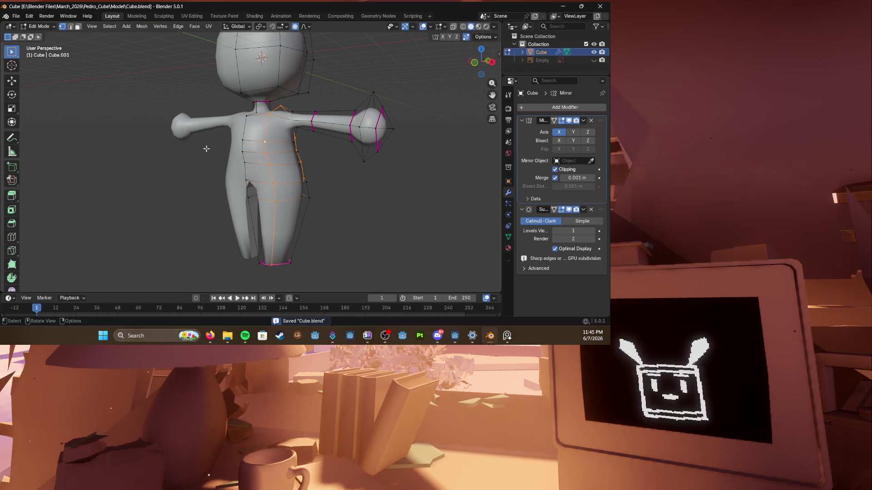
pyautogui.moveTo(207, 148)
pyautogui.mouseDown(button='middle')
pyautogui.moveTo(225, 137)
pyautogui.moveTo(220, 120)
pyautogui.moveTo(204, 136)
pyautogui.moveTo(234, 123)
pyautogui.moveTo(225, 116)
pyautogui.moveTo(240, 100)
pyautogui.mouseUp(button='middle')
pyautogui.press('g')
pyautogui.press('z')
pyautogui.click(220, 121)
pyautogui.hotkey('ctrl', 's')
pyautogui.scroll(3, 241, 100)
# Step: Vertex-slide along the edge and lower the armpit vertex along Z, then review outside edit mode
pyautogui.hotkey('shift', 'v')
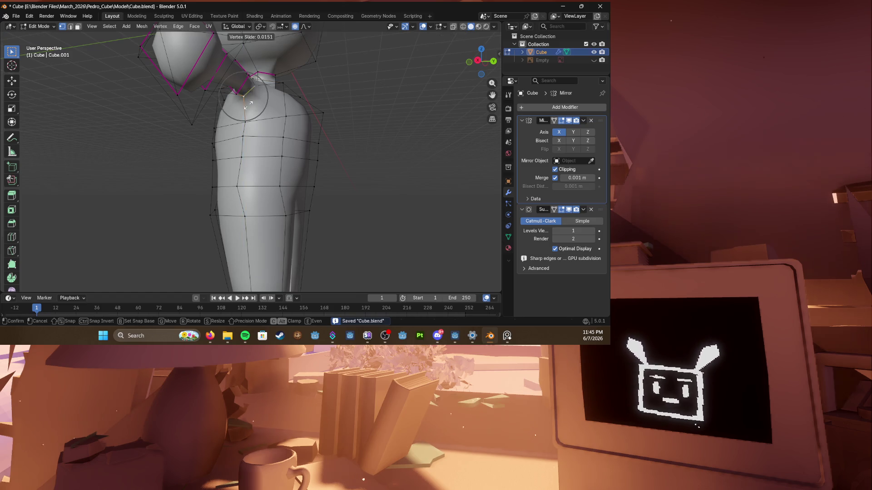
pyautogui.click(252, 121)
pyautogui.moveTo(252, 136); pyautogui.dragTo(205, 136, button='middle')
pyautogui.click(176, 103)
pyautogui.press('g')
pyautogui.press('z')
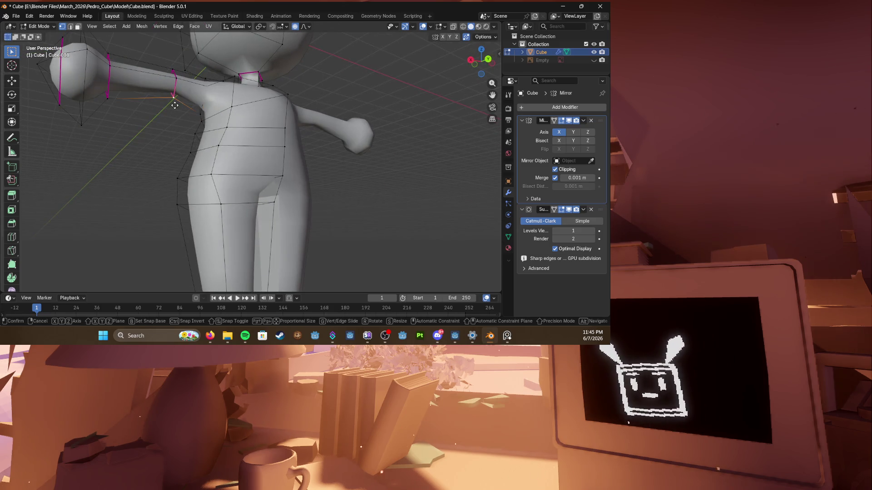
pyautogui.click(176, 118)
pyautogui.scroll(-3, 245, 136)
pyautogui.moveTo(205, 136)
pyautogui.mouseDown(button='middle')
pyautogui.moveTo(286, 136)
pyautogui.moveTo(356, 153)
pyautogui.mouseUp(button='middle')
pyautogui.press('Tab')
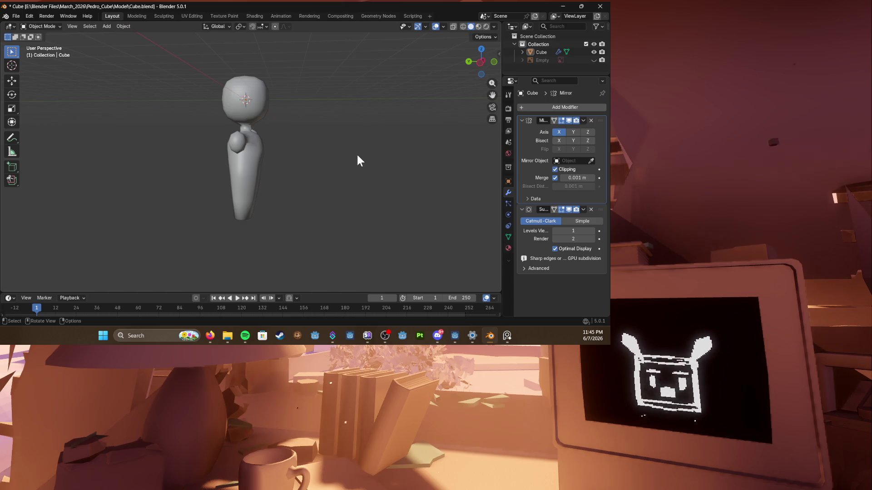
# Step: From front wireframe view, raise the leg bottom vertices along Z so the legs read shorter
pyautogui.press('KP_1')
pyautogui.scroll(2, 332, 154)
pyautogui.hotkey('shift', 'z')
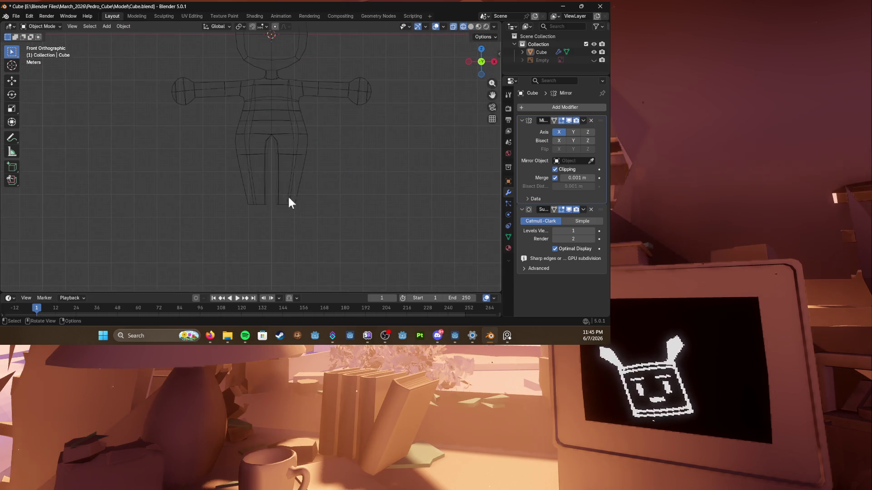
pyautogui.click(288, 197)
pyautogui.press('Tab')
pyautogui.moveTo(340, 225); pyautogui.dragTo(260, 179)
pyautogui.press('g')
pyautogui.press('z')
pyautogui.click(307, 191)
pyautogui.hotkey('shift', 'z')
pyautogui.press('Tab')
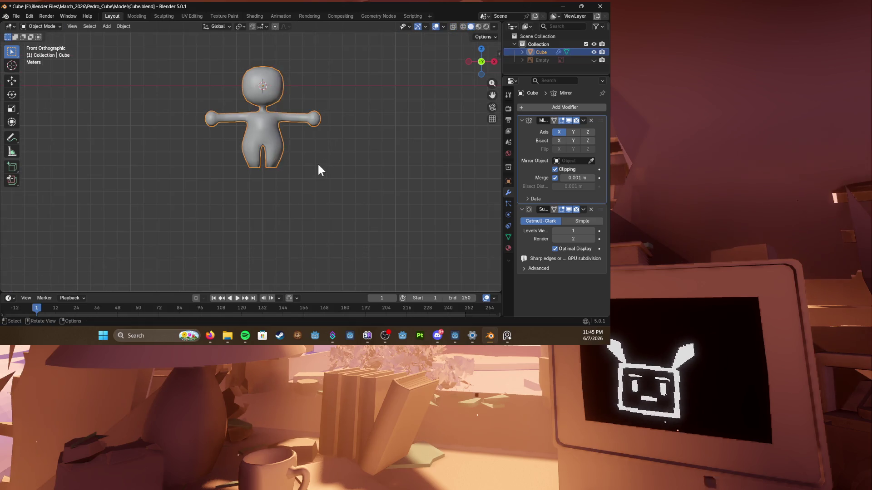
pyautogui.hotkey('ctrl', 'j')
pyautogui.scroll(2, 310, 171)
# Step: Add a loop cut at the crotch, save the file and keep wireframe display in front view
pyautogui.hotkey('shift', 'z')
pyautogui.scroll(2, 300, 165)
pyautogui.click(311, 161)
pyautogui.press('Tab')
pyautogui.moveTo(303, 204)
pyautogui.mouseDown(button='middle')
pyautogui.moveTo(333, 154)
pyautogui.moveTo(293, 163)
pyautogui.mouseUp(button='middle')
pyautogui.hotkey('ctrl', 'r')
pyautogui.click(289, 167)
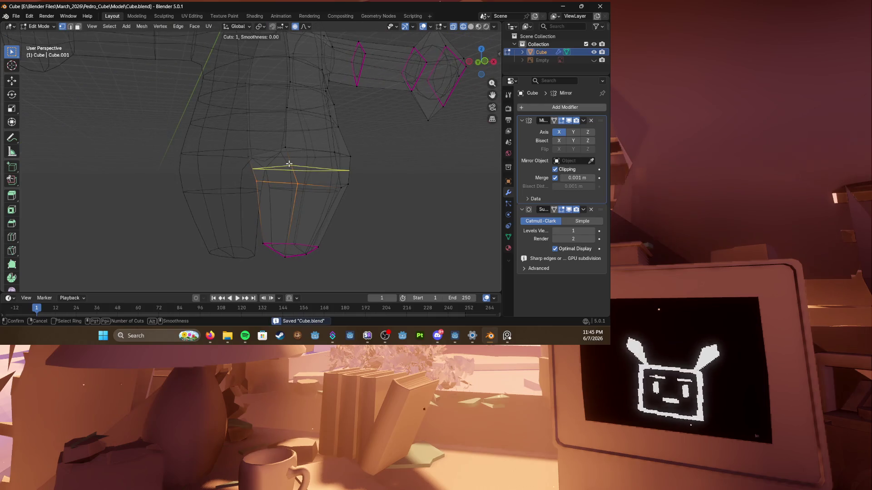
pyautogui.hotkey('ctrl', 's')
pyautogui.press('z')
pyautogui.click(226, 163)
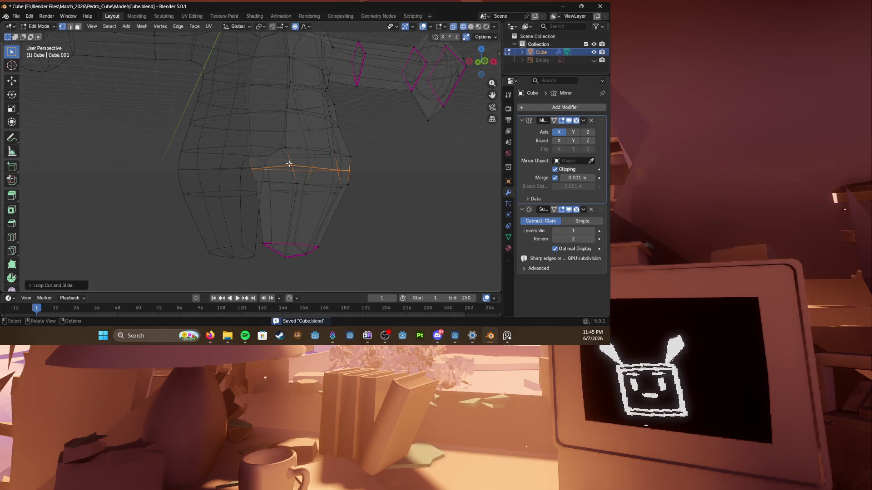
pyautogui.press('KP_1')
pyautogui.scroll(4, 285, 163)
pyautogui.scroll(-4, 285, 163)
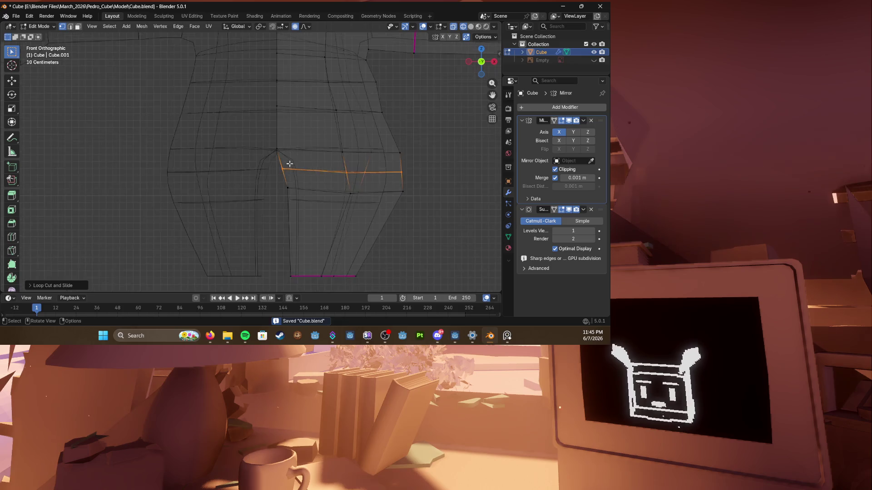
# Step: Nudge the crotch vertices into place, checking the shape in solid shading
pyautogui.click(249, 158)
pyautogui.press('g')
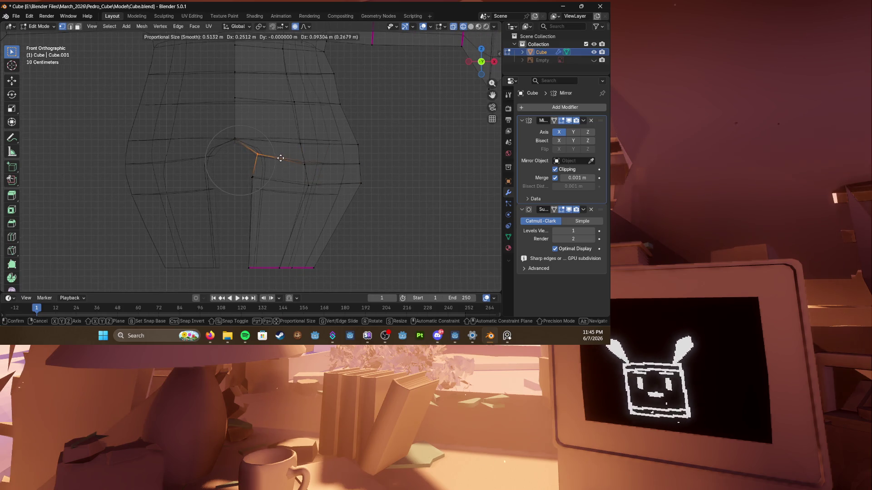
pyautogui.click(280, 158)
pyautogui.hotkey('shift', 'z')
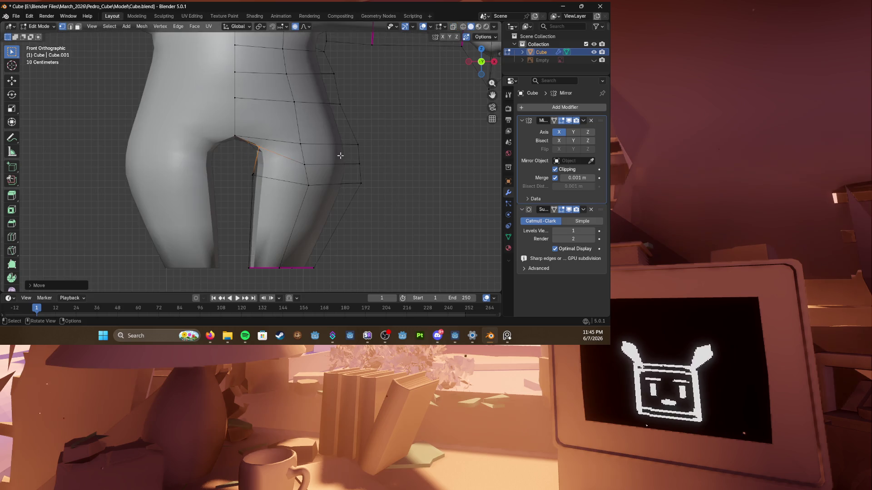
pyautogui.click(252, 171)
pyautogui.press('g')
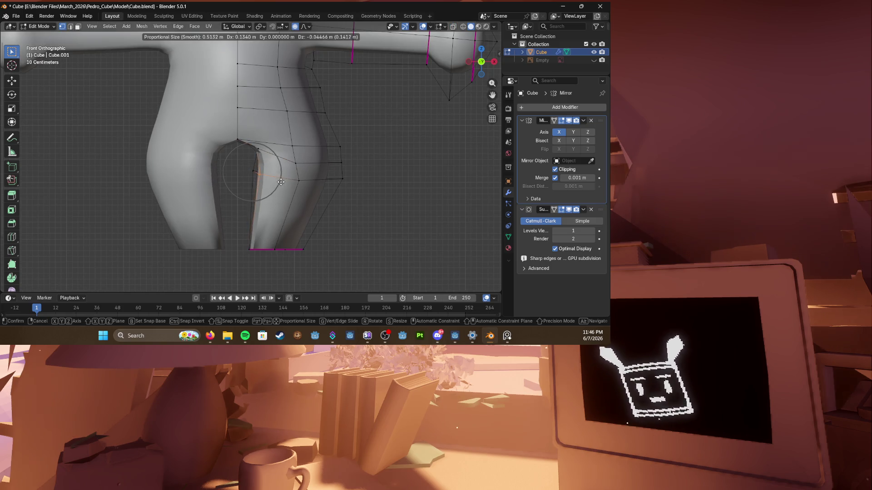
pyautogui.click(247, 173)
pyautogui.hotkey('shift', 'z')
# Step: Shift the inner column of leg edges and the single crotch edge along X
pyautogui.moveTo(241, 162); pyautogui.dragTo(277, 247)
pyautogui.press('g')
pyautogui.press('x')
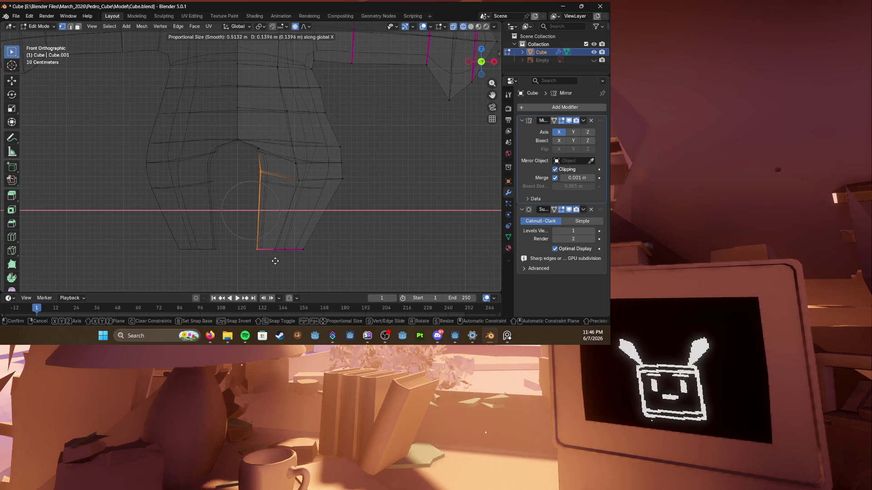
pyautogui.click(273, 261)
pyautogui.press('g')
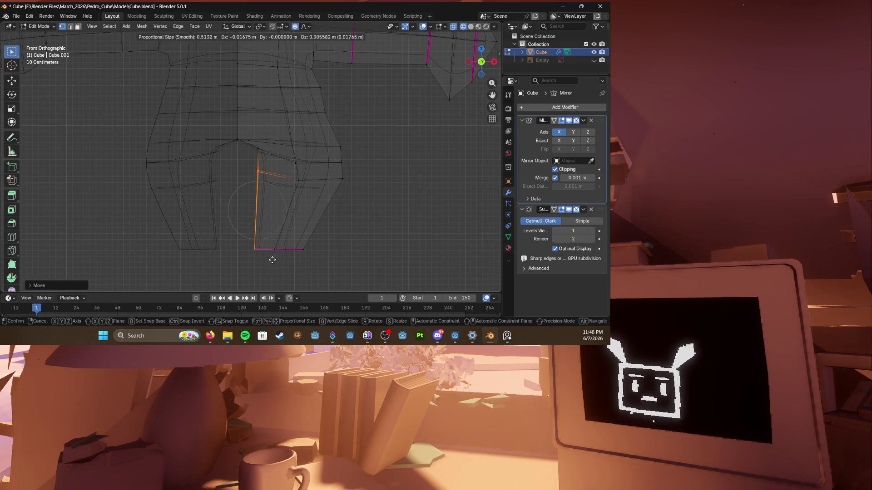
pyautogui.press('x')
pyautogui.click(266, 262)
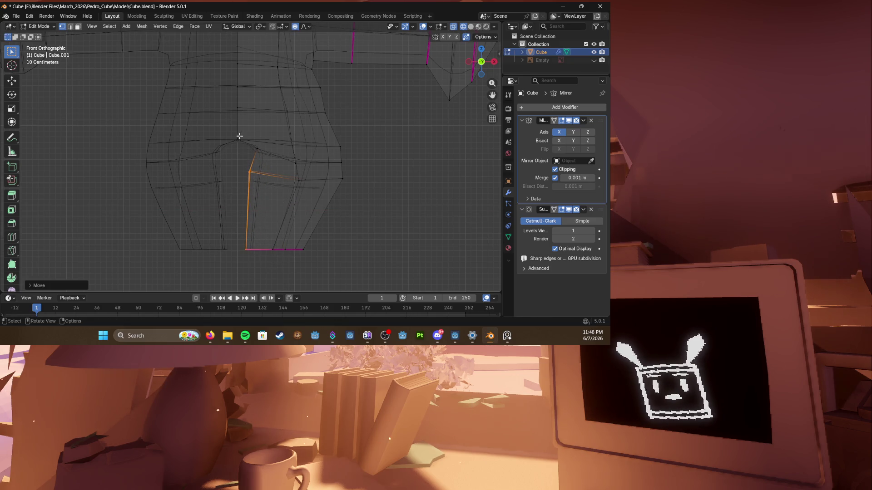
pyautogui.click(247, 141)
pyautogui.press('g')
pyautogui.press('x')
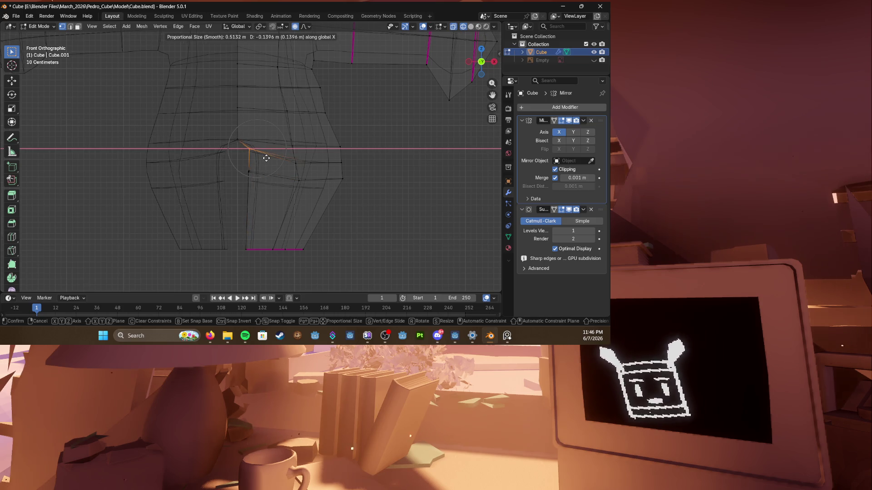
pyautogui.click(266, 158)
pyautogui.scroll(-3, 266, 158)
pyautogui.scroll(2, 238, 144)
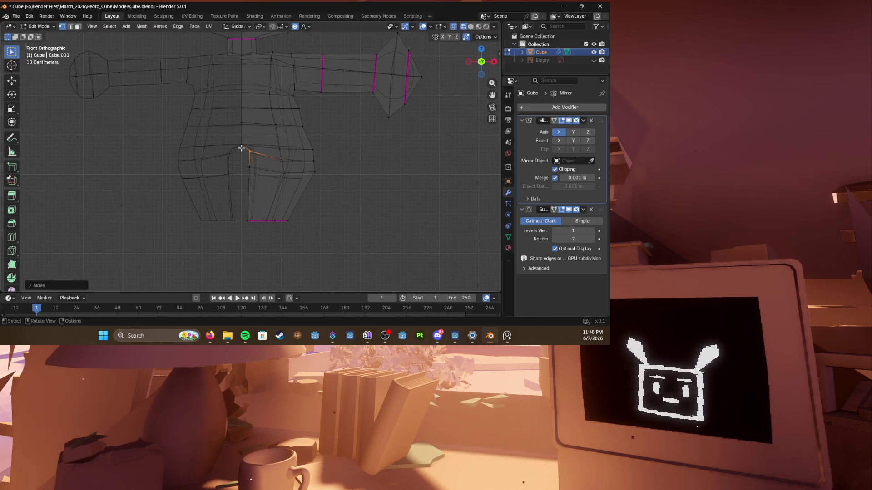
# Step: Move the hip side vertices and waist edges so the hips bulge outward, then exit editing in solid view
pyautogui.click(300, 146)
pyautogui.press('g')
pyautogui.press('z')
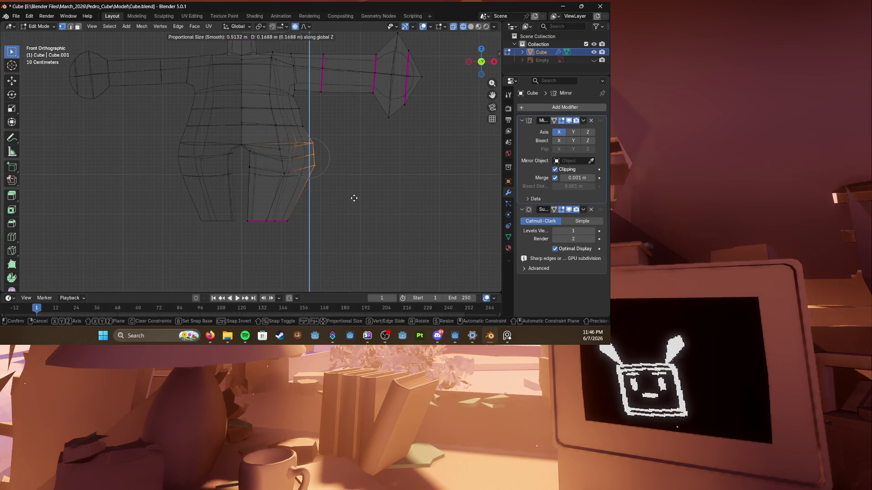
pyautogui.click(354, 196)
pyautogui.press('g')
pyautogui.click(310, 139)
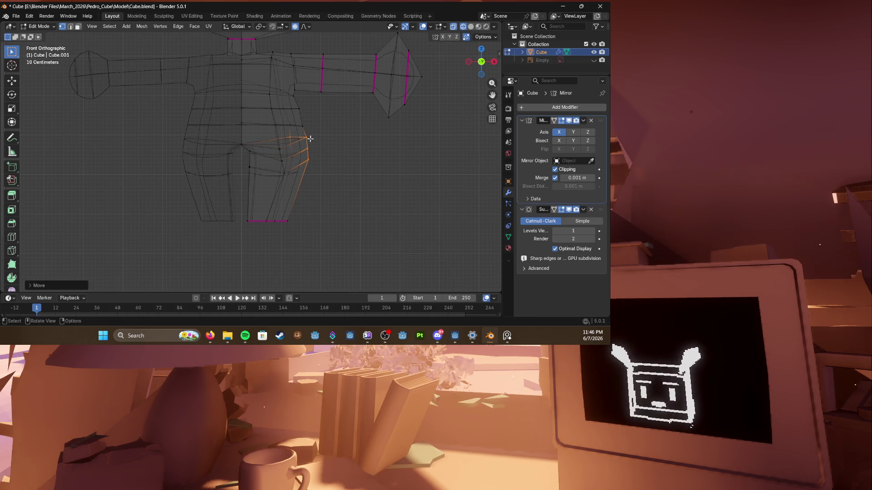
pyautogui.click(283, 102)
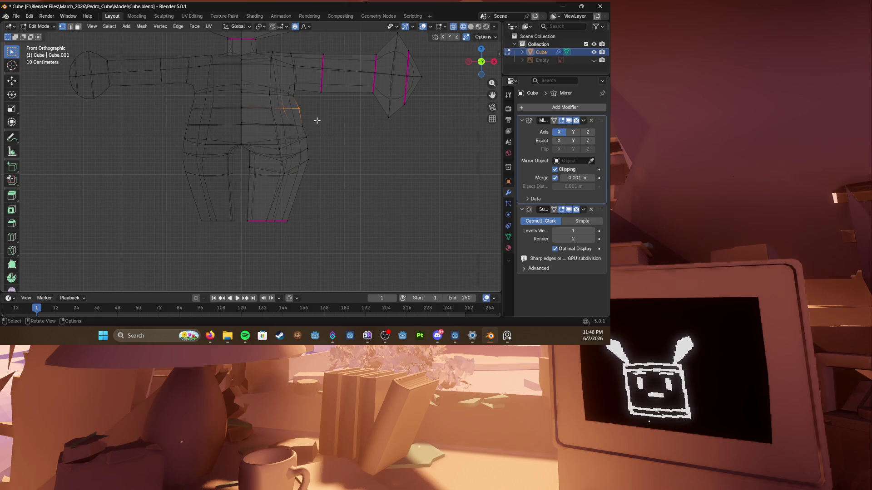
pyautogui.press('g')
pyautogui.click(315, 120)
pyautogui.scroll(2, 320, 123)
pyautogui.scroll(-3, 332, 129)
pyautogui.press('Tab')
pyautogui.hotkey('shift', 'z')
pyautogui.moveTo(351, 181)
pyautogui.mouseDown(button='middle')
pyautogui.moveTo(288, 156)
pyautogui.moveTo(371, 170)
pyautogui.moveTo(228, 157)
pyautogui.mouseUp(button='middle')
# Step: Save the file and enter mesh editing in the front orthographic view
pyautogui.hotkey('ctrl', 's')
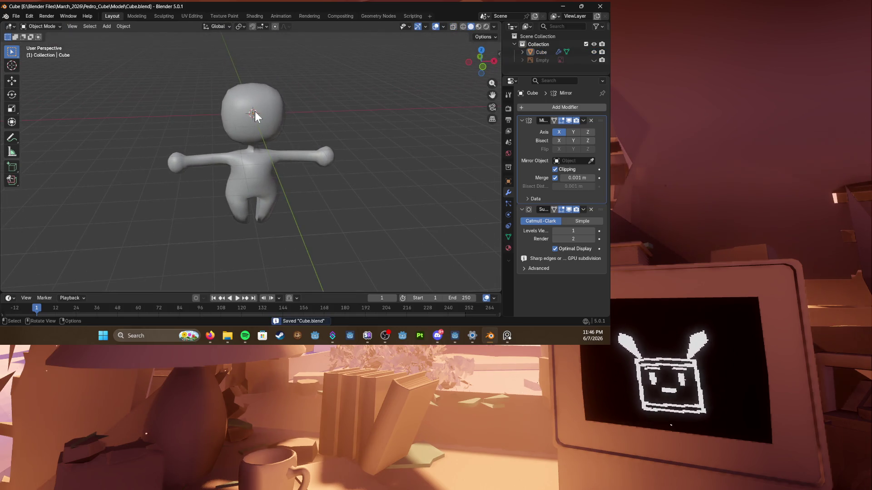
pyautogui.moveTo(255, 111); pyautogui.dragTo(267, 113, button='middle')
pyautogui.press('Tab')
pyautogui.press('KP_1')
pyautogui.scroll(3, 287, 165)
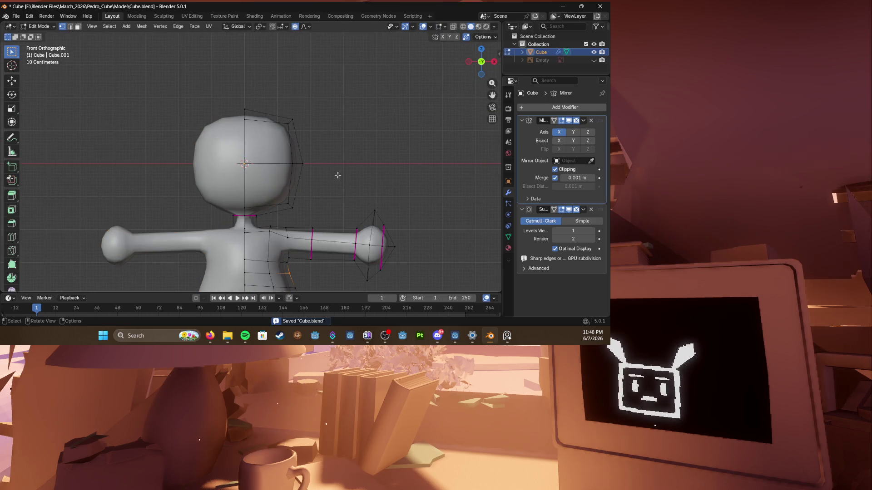
pyautogui.scroll(1, 335, 175)
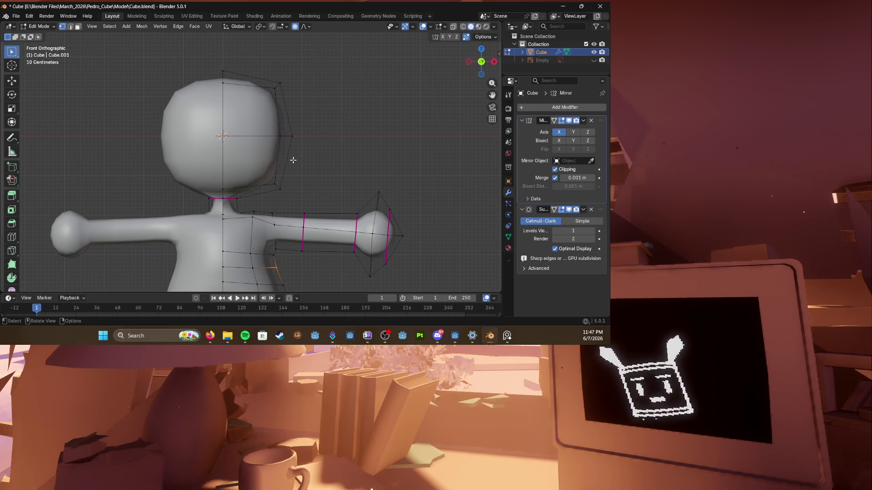
# Step: Push the head-side vertex outward along X with proportional editing, vertex-slide it, and save
pyautogui.click(293, 145)
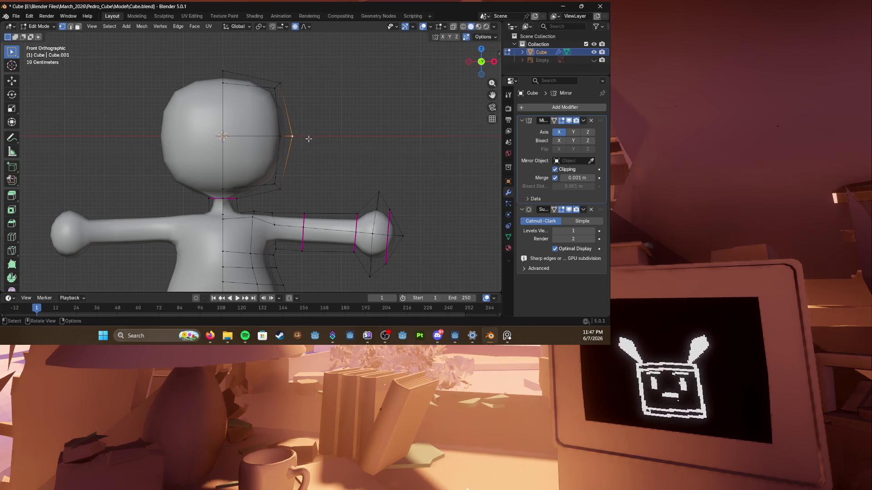
pyautogui.press('g')
pyautogui.press('x')
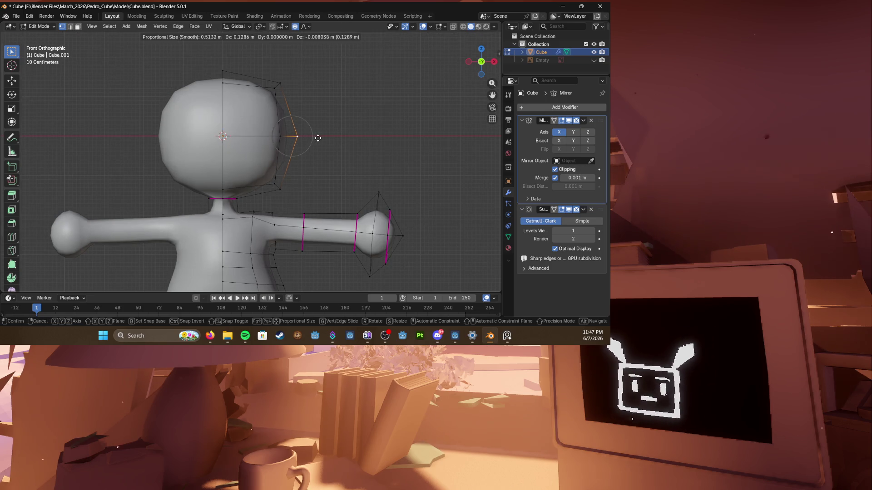
pyautogui.click(345, 139)
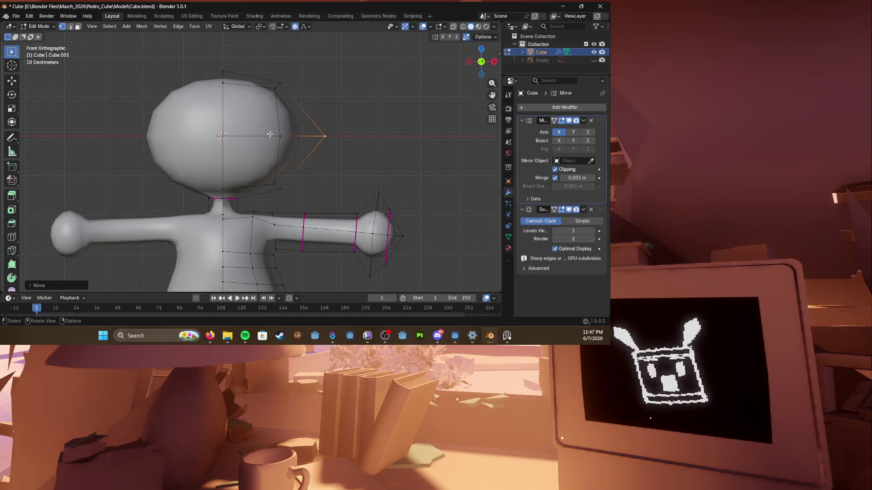
pyautogui.press('g')
pyautogui.press('g')
pyautogui.click(304, 138)
pyautogui.moveTo(304, 143)
pyautogui.mouseDown(button='middle')
pyautogui.moveTo(254, 162)
pyautogui.moveTo(288, 171)
pyautogui.mouseUp(button='middle')
pyautogui.hotkey('ctrl', 's')
pyautogui.click(253, 162)
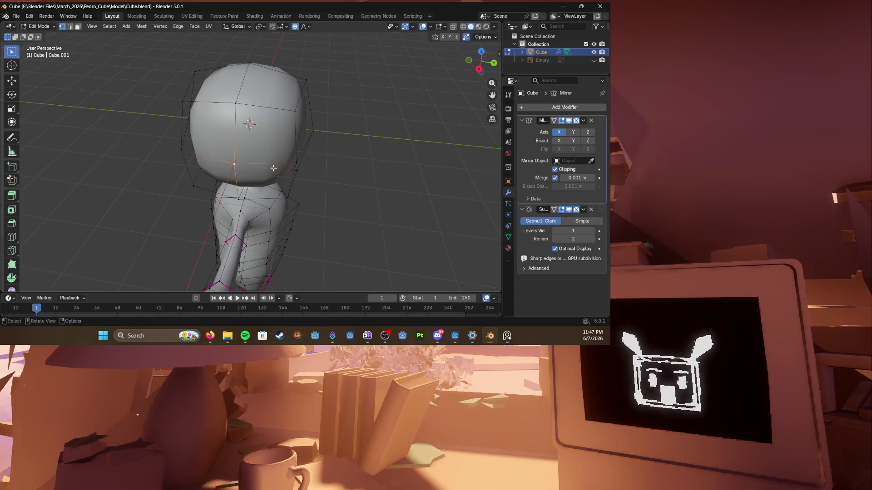
# Step: Move three side faces of the head along Y, scale them, and save the file
pyautogui.moveTo(283, 167)
pyautogui.mouseDown(button='middle')
pyautogui.moveTo(259, 171)
pyautogui.moveTo(286, 171)
pyautogui.moveTo(273, 171)
pyautogui.moveTo(258, 191)
pyautogui.mouseUp(button='middle')
pyautogui.click(174, 116)
pyautogui.keyDown('shift'); pyautogui.click(198, 181); pyautogui.keyUp('shift')
pyautogui.keyDown('shift'); pyautogui.click(250, 188); pyautogui.keyUp('shift')
pyautogui.press('g')
pyautogui.press('y')
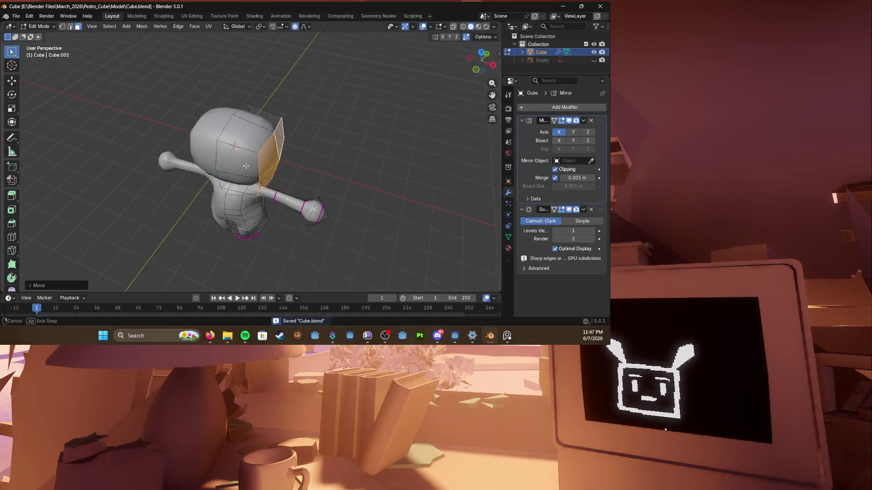
pyautogui.press('s')
pyautogui.click(251, 231)
pyautogui.hotkey('ctrl', 's')
# Step: Stretch the head's top face upward along Z, then undo the stretch and save
pyautogui.moveTo(259, 204)
pyautogui.mouseDown(button='middle')
pyautogui.moveTo(287, 208)
pyautogui.moveTo(259, 191)
pyautogui.mouseUp(button='middle')
pyautogui.press('KP_1')
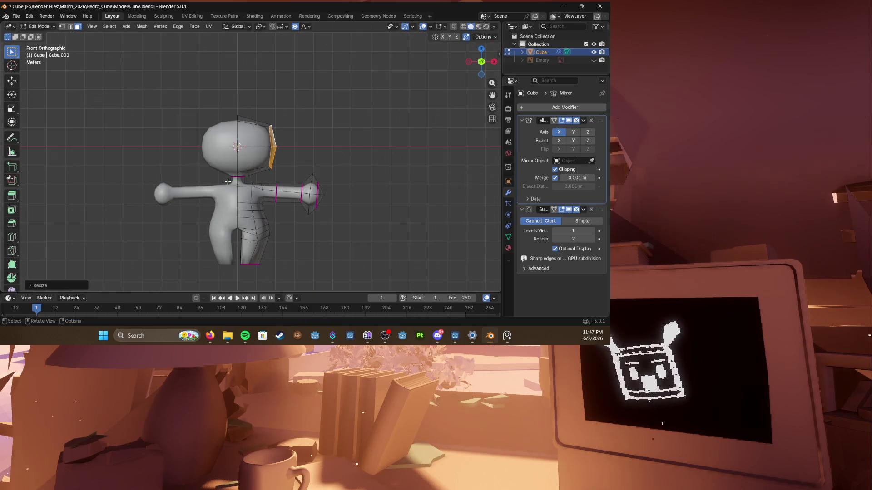
pyautogui.scroll(3, 227, 182)
pyautogui.scroll(-3, 227, 181)
pyautogui.moveTo(228, 181)
pyautogui.mouseDown(button='middle')
pyautogui.moveTo(273, 157)
pyautogui.moveTo(260, 157)
pyautogui.moveTo(241, 183)
pyautogui.mouseUp(button='middle')
pyautogui.click(259, 151)
pyautogui.press('g')
pyautogui.press('z')
pyautogui.press('g')
pyautogui.press('z')
pyautogui.click(286, 104)
pyautogui.hotkey('ctrl', 'z')
pyautogui.hotkey('ctrl', 'z')
pyautogui.hotkey('ctrl', 's')
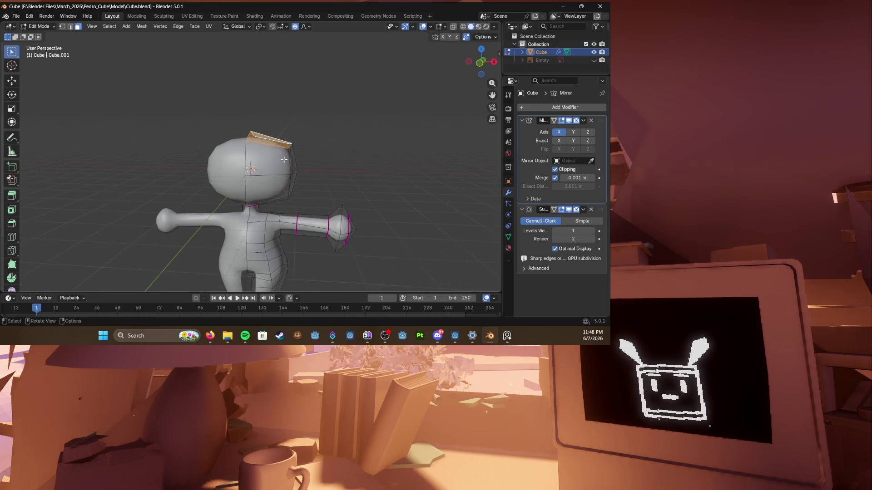
pyautogui.scroll(3, 239, 188)
# Step: From front ortho, push three side faces of the head outward
pyautogui.press('KP_1')
pyautogui.click(274, 212)
pyautogui.keyDown('shift'); pyautogui.click(274, 157); pyautogui.keyUp('shift')
pyautogui.keyDown('shift'); pyautogui.click(313, 184); pyautogui.keyUp('shift')
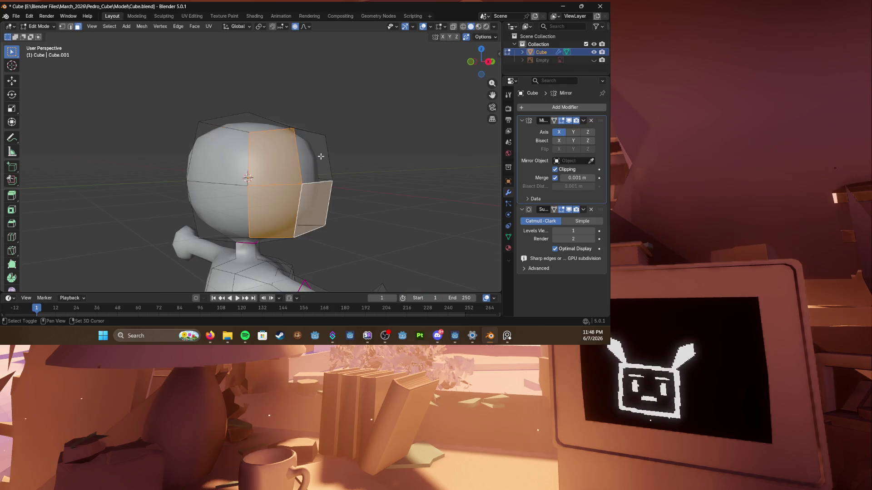
pyautogui.press('KP_1')
pyautogui.press('g')
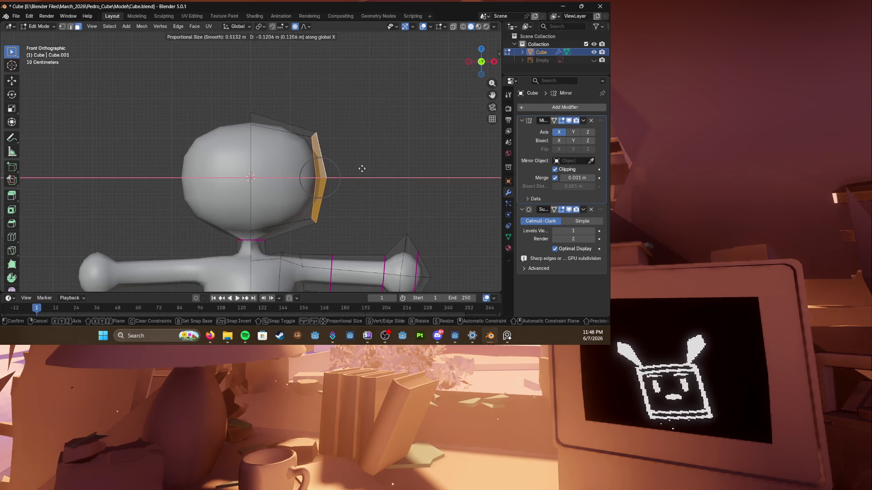
pyautogui.click(347, 164)
# Step: Raise the head's top face along Z and crease its edges with Shift+E
pyautogui.click(295, 132)
pyautogui.moveTo(296, 131)
pyautogui.mouseDown(button='middle')
pyautogui.moveTo(259, 149)
pyautogui.moveTo(286, 163)
pyautogui.mouseUp(button='middle')
pyautogui.press('g')
pyautogui.press('z')
pyautogui.click(290, 144)
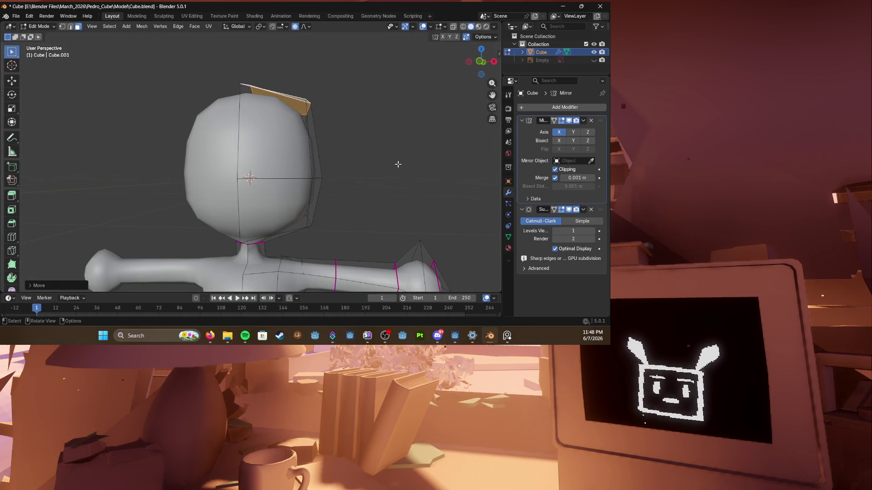
pyautogui.press('KP_1')
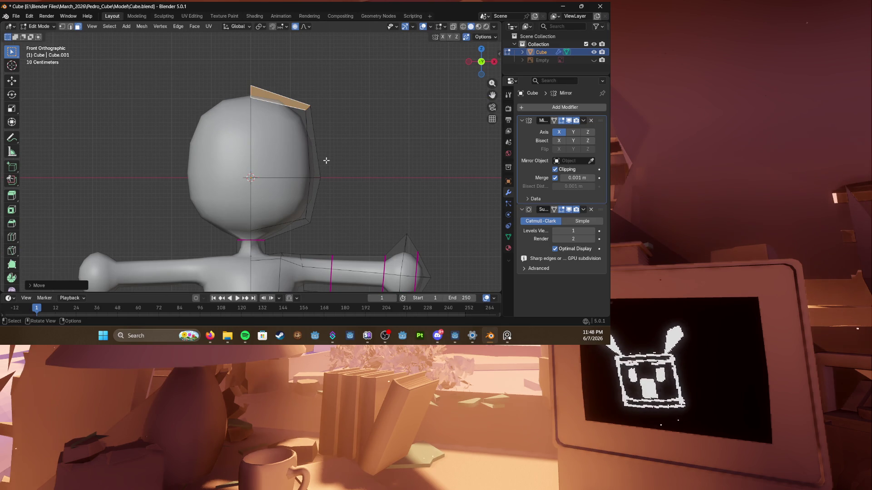
pyautogui.hotkey('shift', 'e')
pyautogui.click(393, 170)
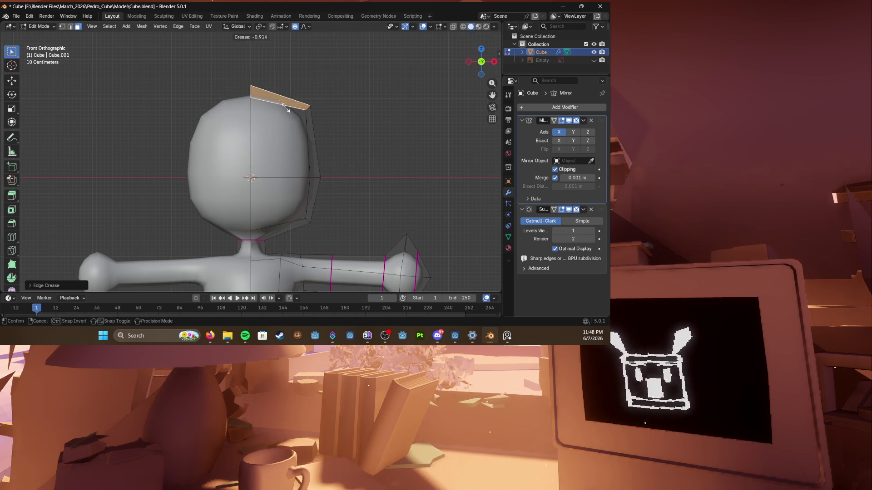
# Step: Inspect the creased top edges from angled, front and right views, then show X-ray wireframe with vertex select
pyautogui.moveTo(320, 171)
pyautogui.mouseDown(button='middle')
pyautogui.moveTo(274, 149)
pyautogui.moveTo(262, 194)
pyautogui.mouseUp(button='middle')
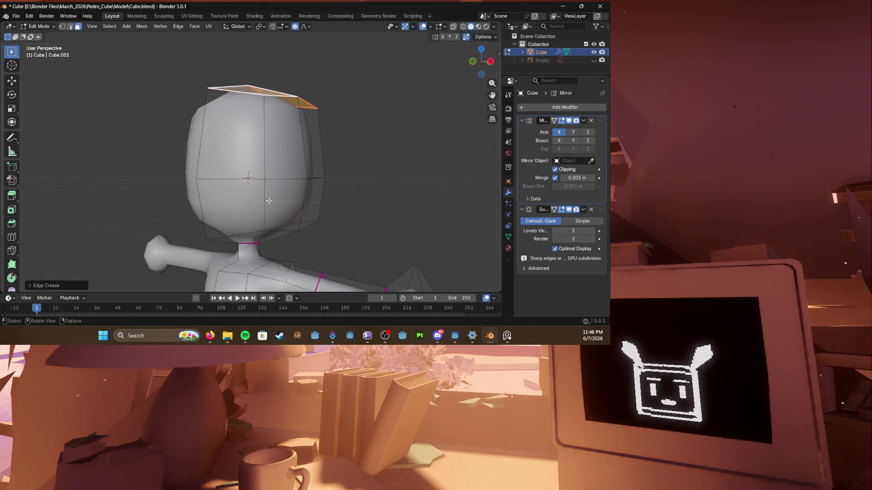
pyautogui.press('KP_1')
pyautogui.press('KP_3')
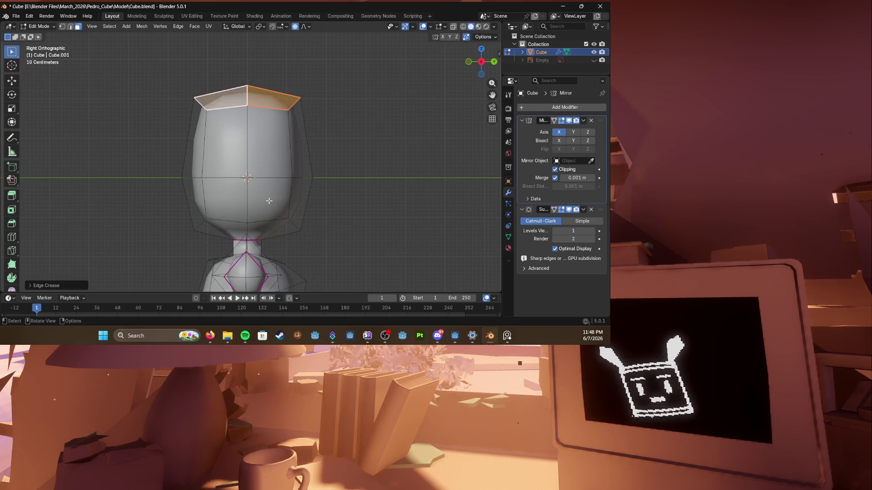
pyautogui.moveTo(152, 175); pyautogui.dragTo(205, 178, button='middle')
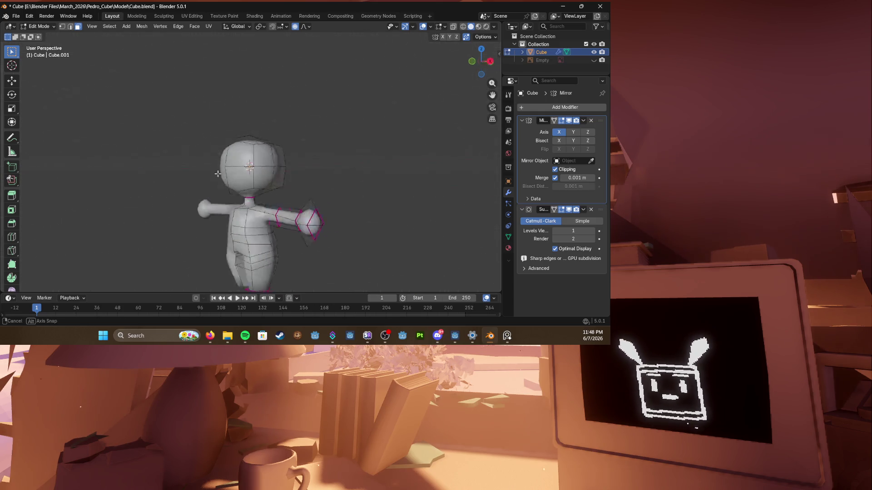
pyautogui.press('KP_1')
pyautogui.scroll(3, 273, 177)
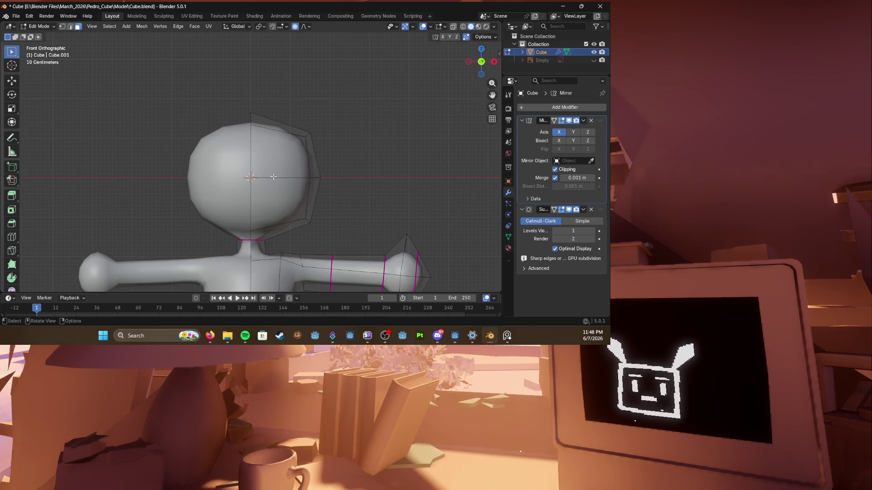
pyautogui.scroll(-4, 273, 178)
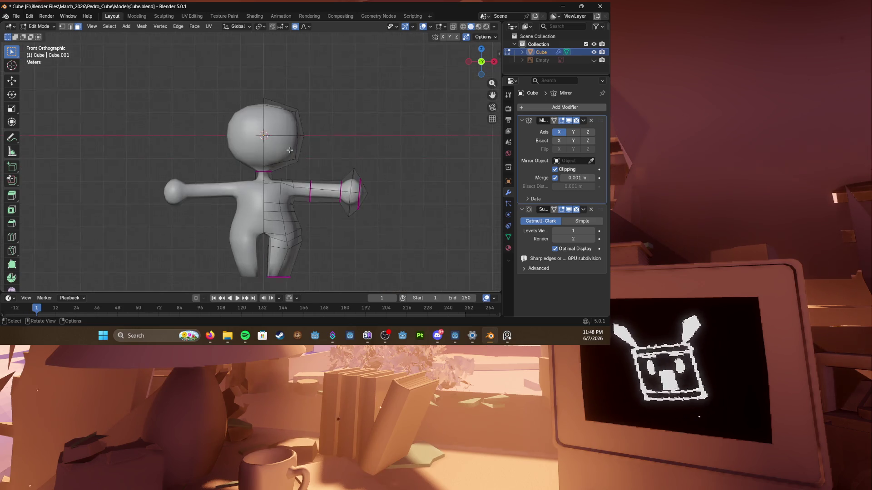
pyautogui.scroll(1, 289, 151)
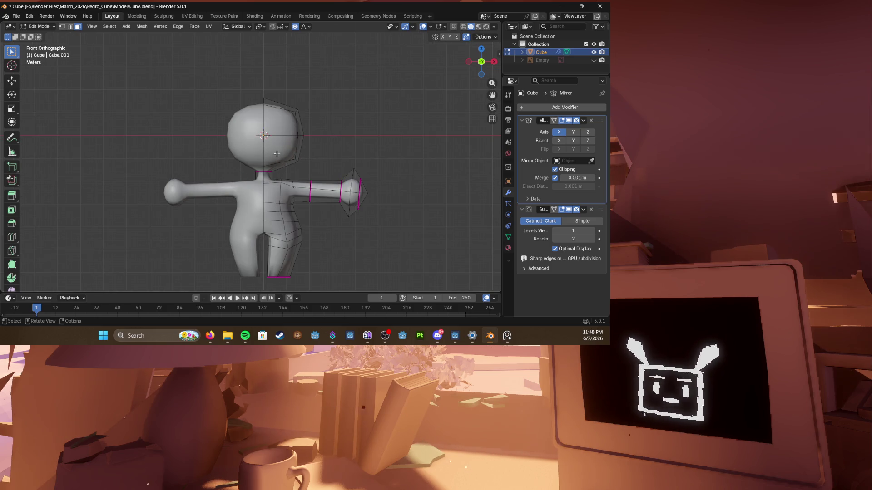
pyautogui.hotkey('alt', 'z')
pyautogui.press('1')
# Step: Box-select the head's right-half vertices and stretch them outward to widen the head
pyautogui.moveTo(319, 169)
pyautogui.mouseDown()
pyautogui.moveTo(273, 68)
pyautogui.moveTo(319, 122)
pyautogui.mouseUp()
pyautogui.click(332, 120)
pyautogui.press('e')
pyautogui.click(320, 129)
pyautogui.press('g')
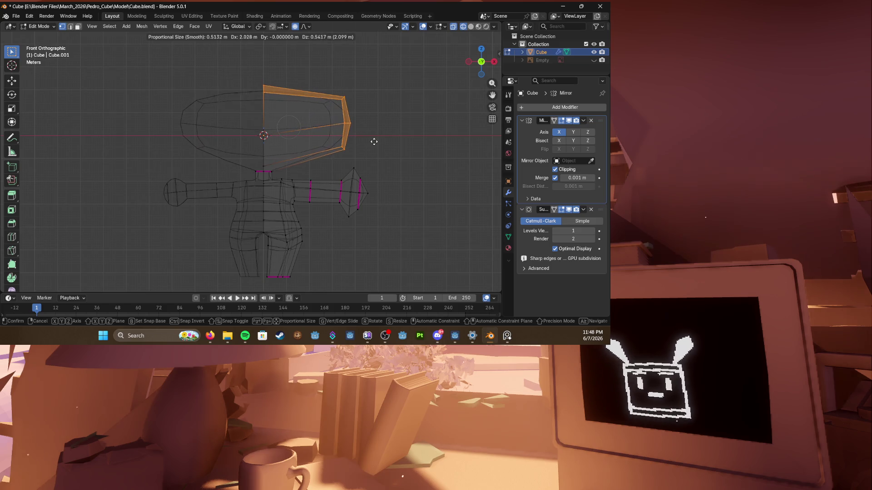
pyautogui.click(368, 136)
# Step: Box-select the whole top of the head, raise it along Z, and view from the right side
pyautogui.moveTo(244, 71); pyautogui.dragTo(374, 116)
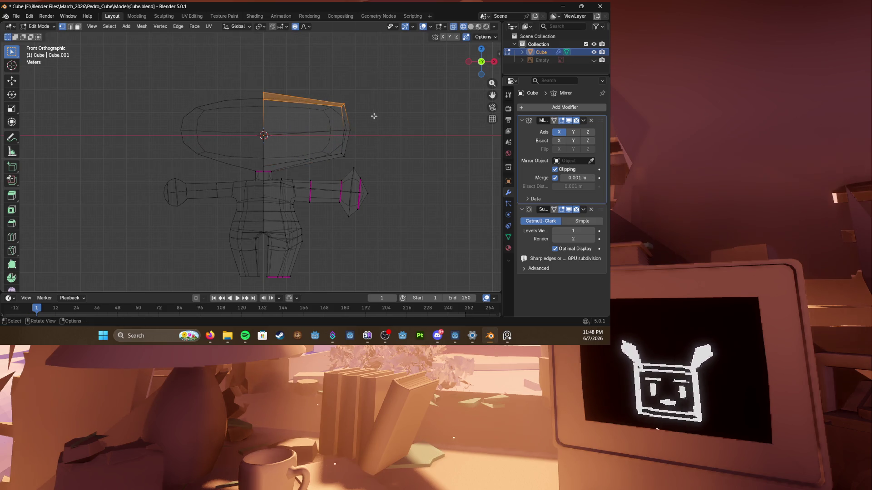
pyautogui.moveTo(227, 74); pyautogui.dragTo(362, 137)
pyautogui.press('g')
pyautogui.press('z')
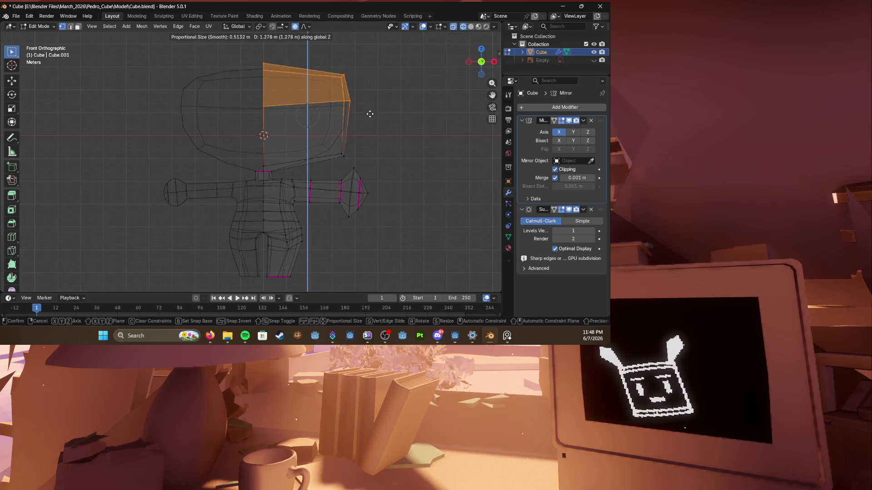
pyautogui.scroll(2, 370, 106)
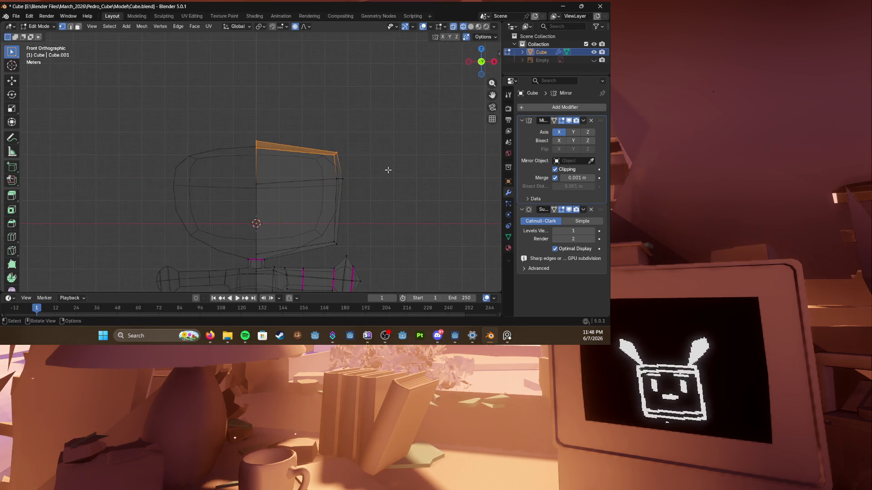
pyautogui.click(386, 143)
pyautogui.scroll(-4, 386, 149)
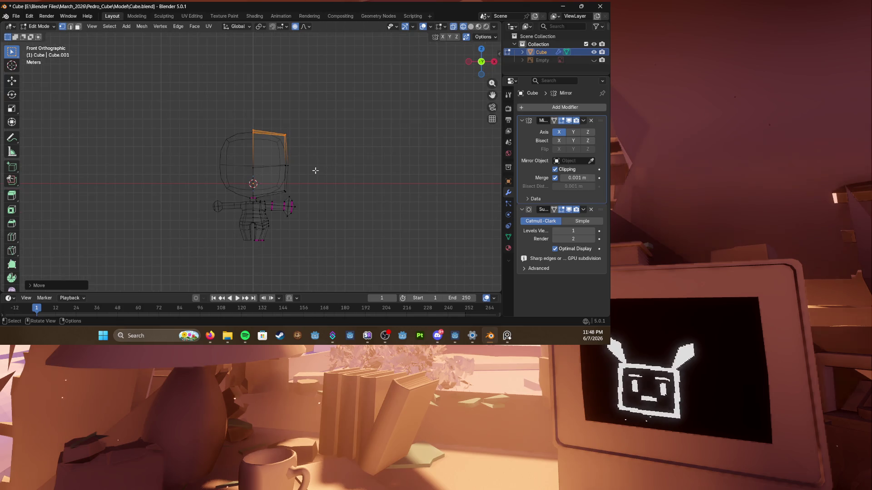
pyautogui.press('`')
pyautogui.click(359, 183)
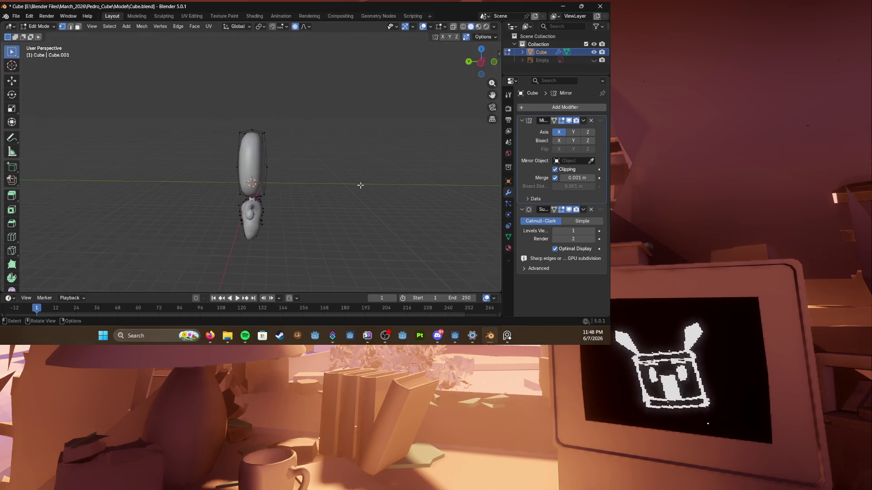
pyautogui.scroll(2, 360, 185)
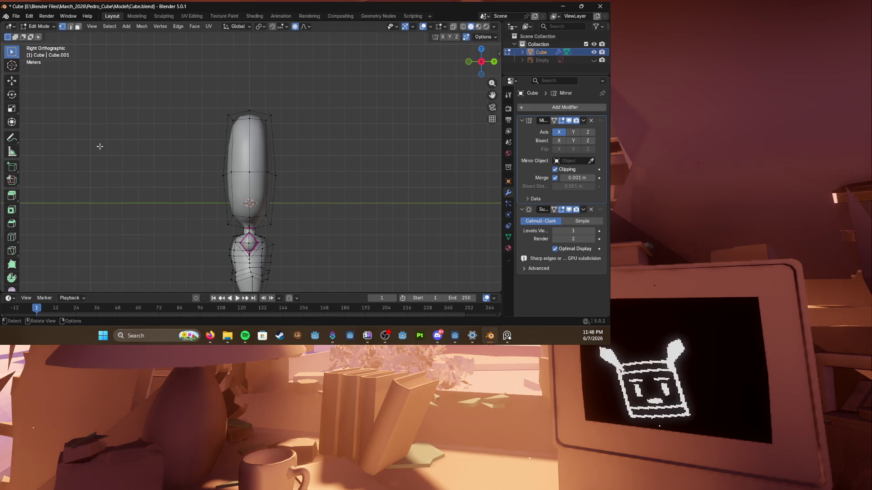
pyautogui.scroll(-3, 293, 178)
# Step: Drop the enlarged head back down onto the body's neck and check it at an angle
pyautogui.click(267, 113)
pyautogui.hotkey('ctrl', 'z')
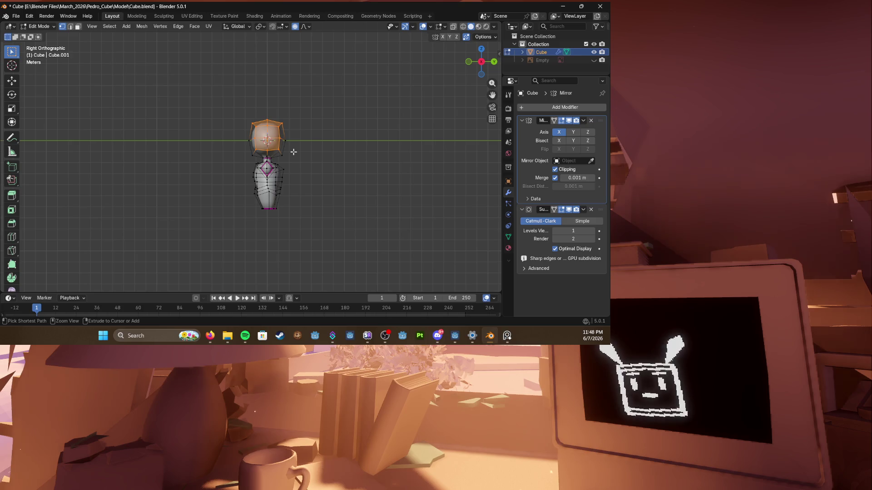
pyautogui.moveTo(293, 152); pyautogui.dragTo(366, 158, button='middle')
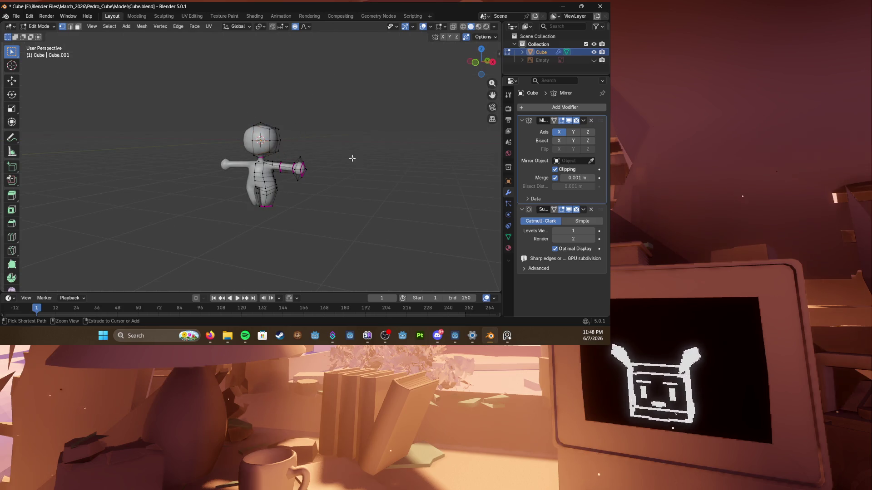
pyautogui.scroll(4, 357, 158)
# Step: Box-select the whole head in see-through front view, return to solid shading and clear the selection
pyautogui.press('KP_1')
pyautogui.hotkey('shift', 'z')
pyautogui.scroll(-2, 231, 132)
pyautogui.moveTo(234, 83); pyautogui.dragTo(298, 155)
pyautogui.hotkey('shift', 'z')
pyautogui.scroll(4, 265, 136)
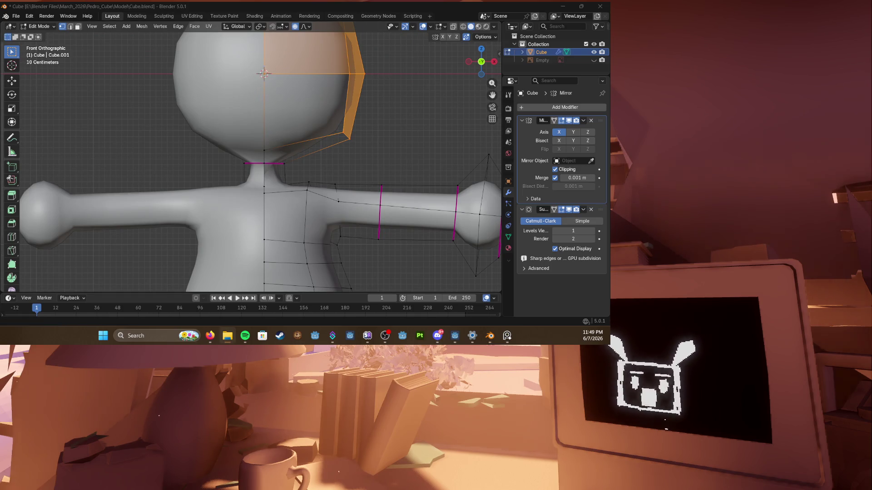
pyautogui.scroll(-1, 310, 307)
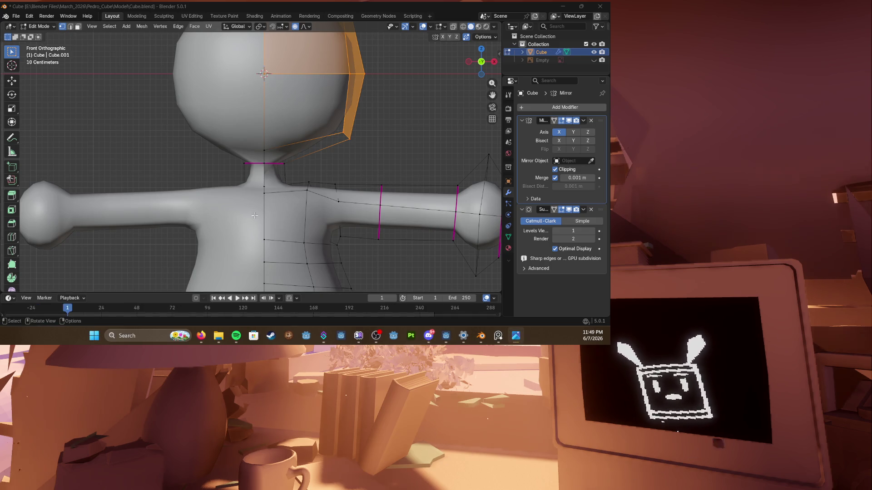
pyautogui.scroll(-2, 309, 165)
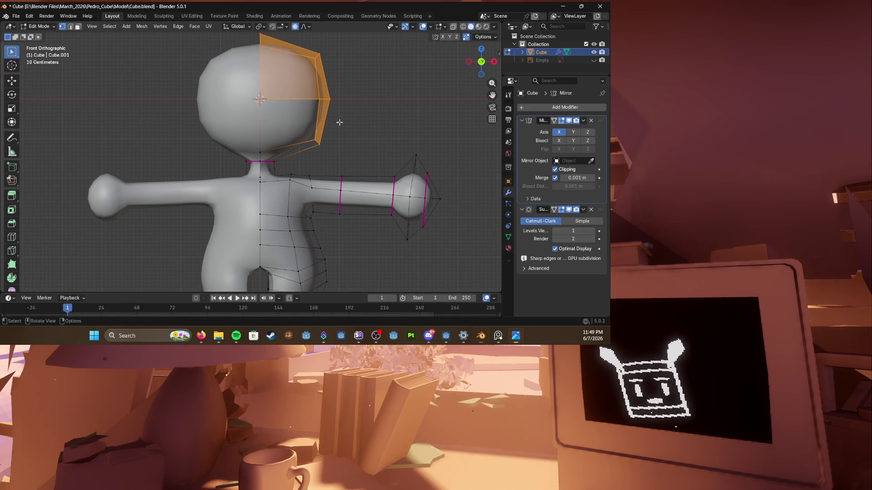
pyautogui.hotkey('alt', 'a')
pyautogui.moveTo(310, 166); pyautogui.dragTo(314, 137, button='middle')
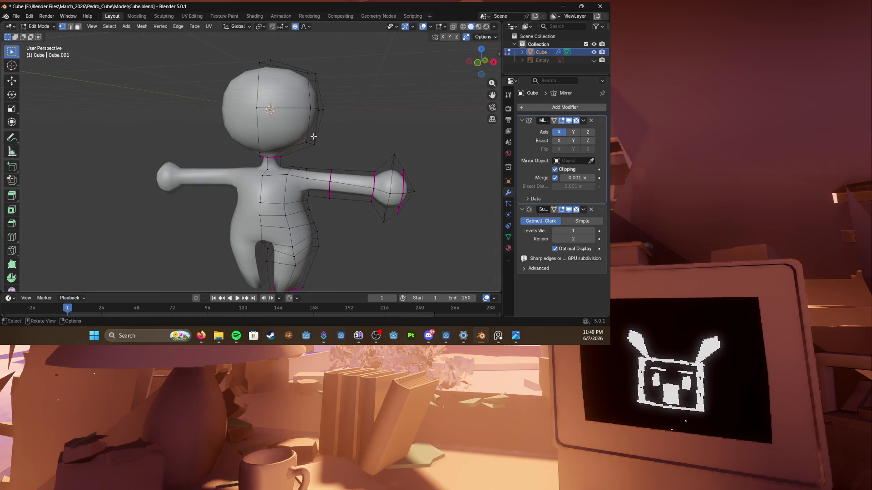
pyautogui.scroll(3, 273, 166)
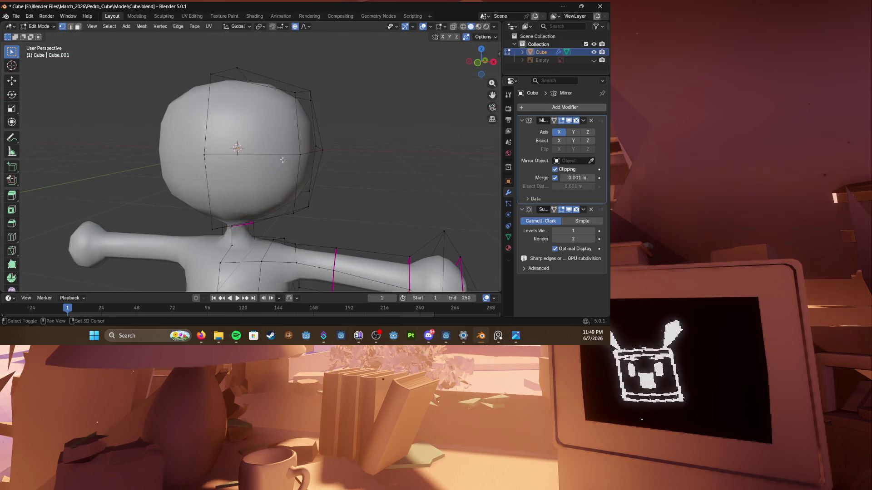
pyautogui.moveTo(273, 166); pyautogui.dragTo(249, 166, button='middle')
# Step: Knife-cut a new edge across the lower head and fully crease the new face's edges
pyautogui.press('k')
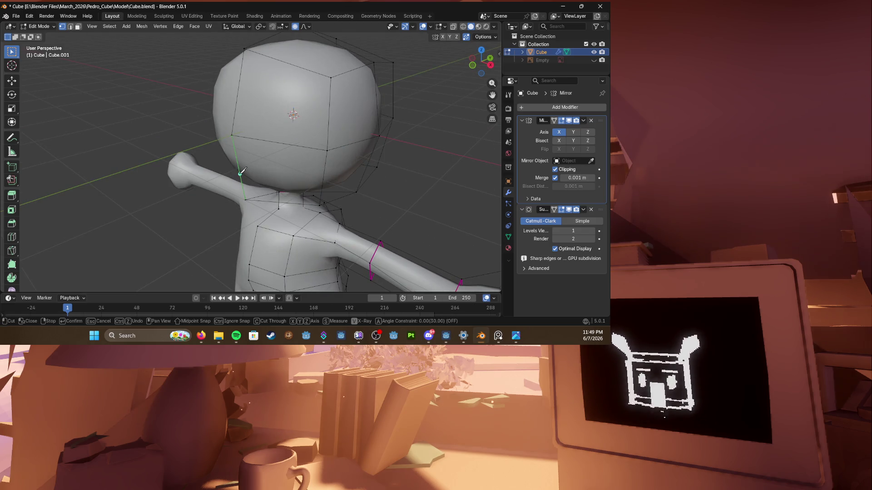
pyautogui.press('Return')
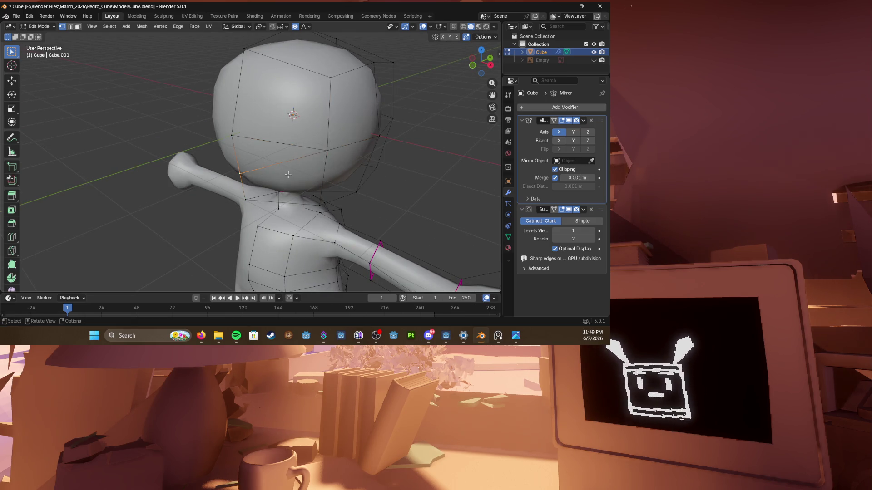
pyautogui.moveTo(289, 175); pyautogui.dragTo(300, 170, button='middle')
pyautogui.click(279, 174)
pyautogui.hotkey('shift', 'e')
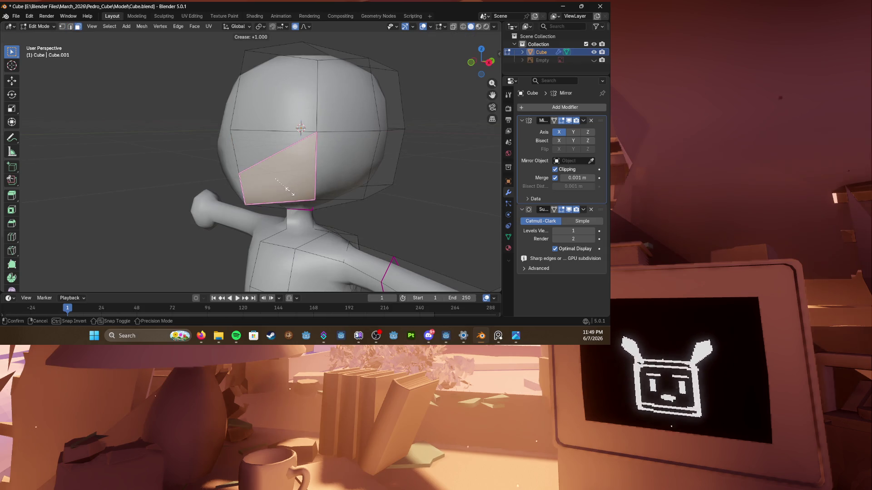
pyautogui.click(292, 193)
# Step: Pull a front vertex outward with smooth falloff moves to form the snout
pyautogui.moveTo(291, 193); pyautogui.dragTo(321, 185, button='middle')
pyautogui.click(235, 154)
pyautogui.press('g')
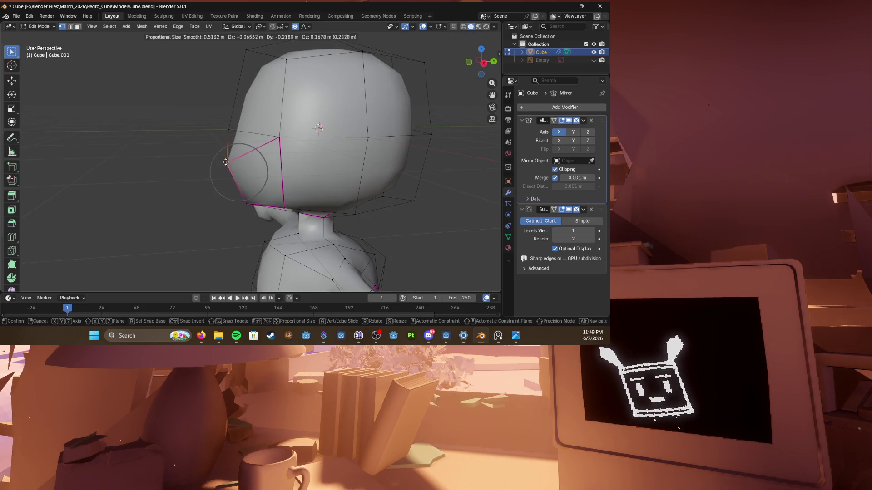
pyautogui.press('g')
pyautogui.click(263, 138)
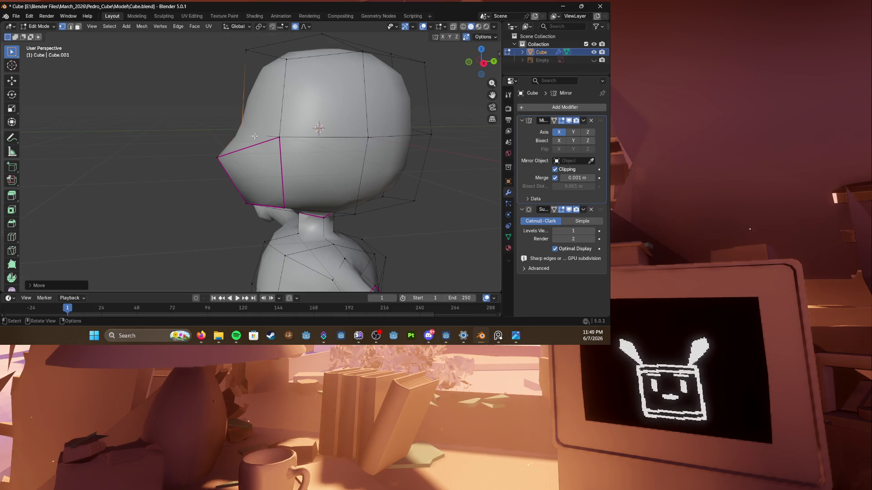
pyautogui.moveTo(262, 137)
pyautogui.mouseDown(button='middle')
pyautogui.moveTo(205, 144)
pyautogui.moveTo(242, 133)
pyautogui.mouseUp(button='middle')
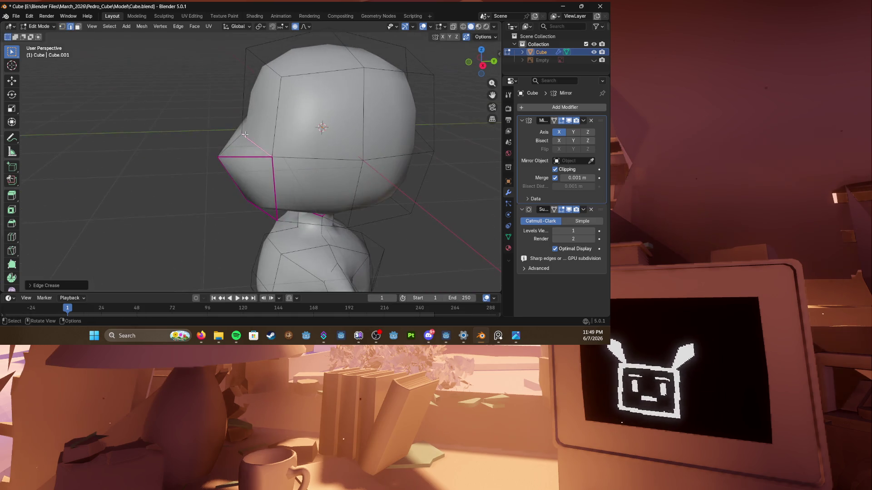
pyautogui.press('g')
pyautogui.click(238, 143)
pyautogui.press('g')
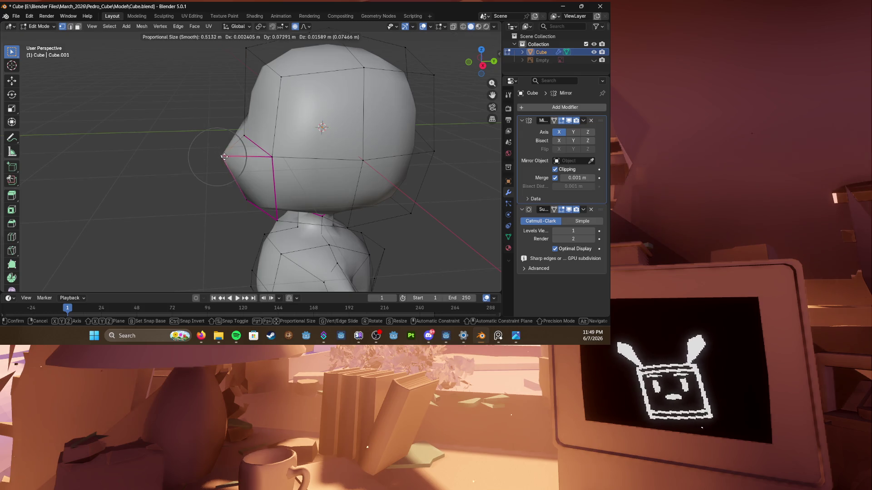
pyautogui.click(235, 156)
# Step: Adjust a second snout vertex with falloff moves, including two vertical Z nudges
pyautogui.moveTo(240, 127)
pyautogui.mouseDown(button='middle')
pyautogui.moveTo(272, 122)
pyautogui.moveTo(234, 49)
pyautogui.moveTo(273, 82)
pyautogui.mouseUp(button='middle')
pyautogui.press('g')
pyautogui.click(240, 127)
pyautogui.press('g')
pyautogui.click(259, 136)
pyautogui.moveTo(259, 136)
pyautogui.mouseDown(button='middle')
pyautogui.moveTo(328, 127)
pyautogui.moveTo(237, 144)
pyautogui.moveTo(253, 144)
pyautogui.mouseUp(button='middle')
pyautogui.press('g')
pyautogui.press('z')
pyautogui.click(238, 145)
pyautogui.press('g')
pyautogui.press('z')
pyautogui.click(253, 144)
# Step: Save Cube.blend and select the face on the side of the snout in face mode
pyautogui.moveTo(253, 145)
pyautogui.mouseDown(button='middle')
pyautogui.moveTo(252, 164)
pyautogui.moveTo(201, 158)
pyautogui.moveTo(263, 171)
pyautogui.moveTo(186, 153)
pyautogui.moveTo(259, 155)
pyautogui.mouseUp(button='middle')
pyautogui.hotkey('ctrl', 's')
pyautogui.press('3')
pyautogui.click(263, 170)
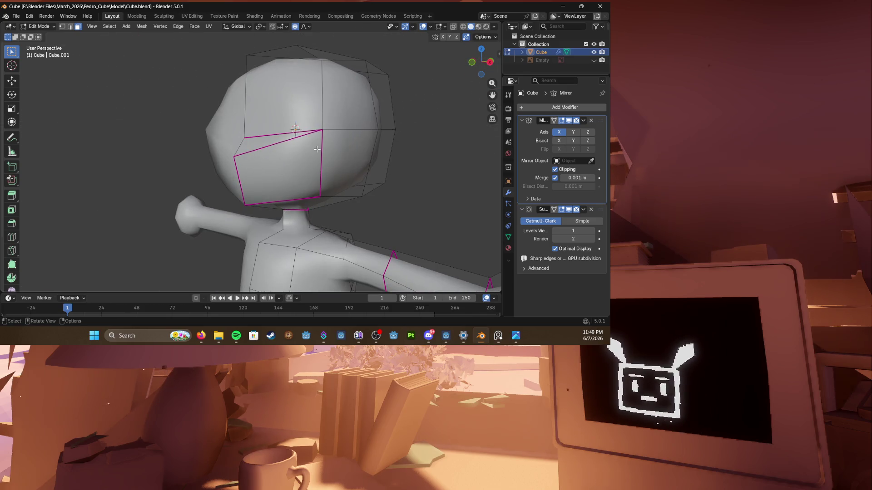
pyautogui.scroll(-3, 317, 150)
# Step: Save Cube.blend and review the smoothed character from the front in Object Mode, then resume editing
pyautogui.moveTo(317, 150); pyautogui.dragTo(320, 154, button='middle')
pyautogui.press('KP_1')
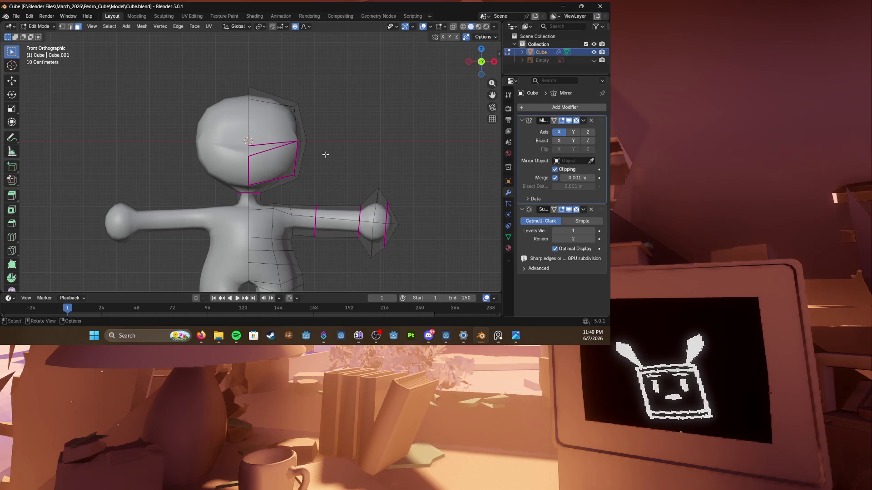
pyautogui.scroll(-2, 326, 155)
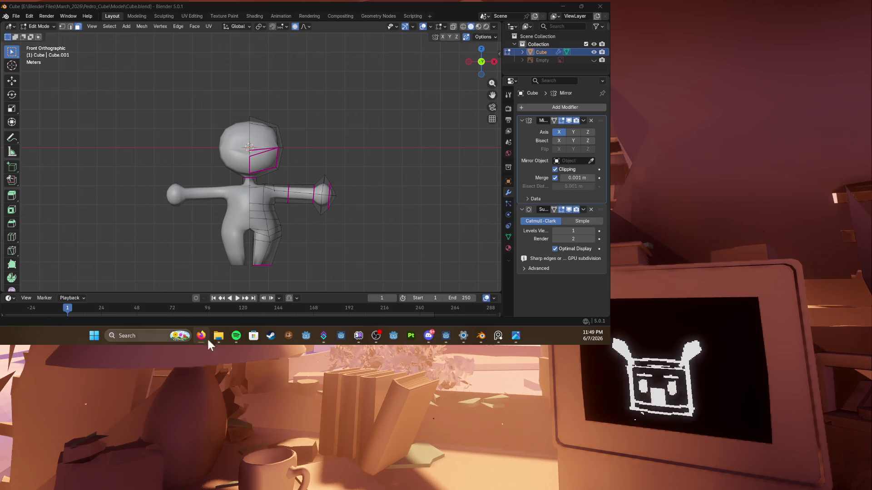
pyautogui.scroll(3, 279, 263)
pyautogui.hotkey('ctrl', 's')
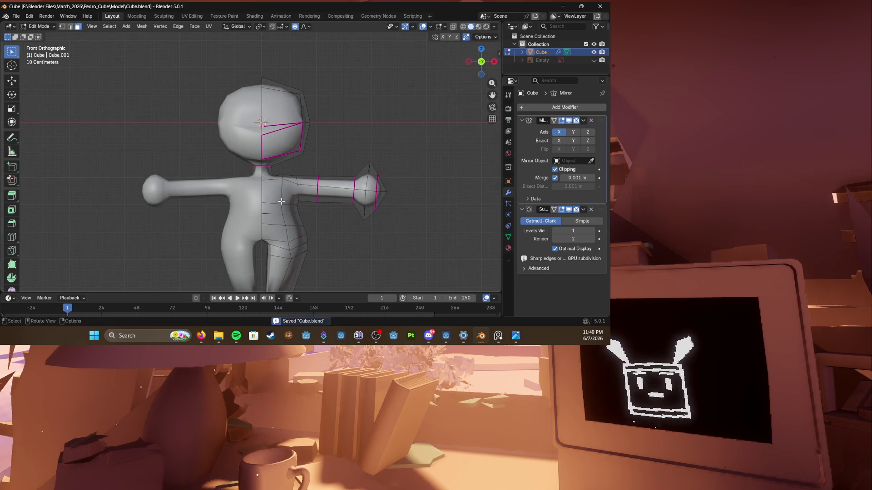
pyautogui.scroll(-2, 280, 202)
pyautogui.moveTo(283, 196); pyautogui.dragTo(225, 199, button='middle')
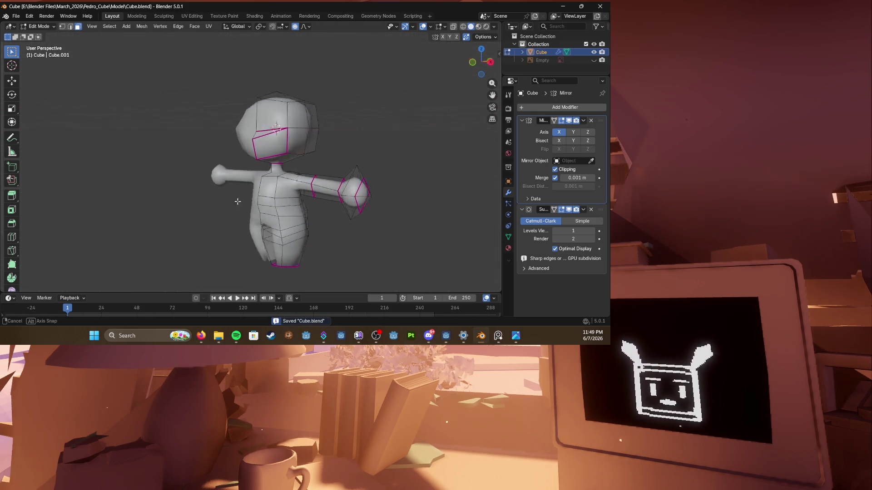
pyautogui.press('Tab')
pyautogui.press('KP_1')
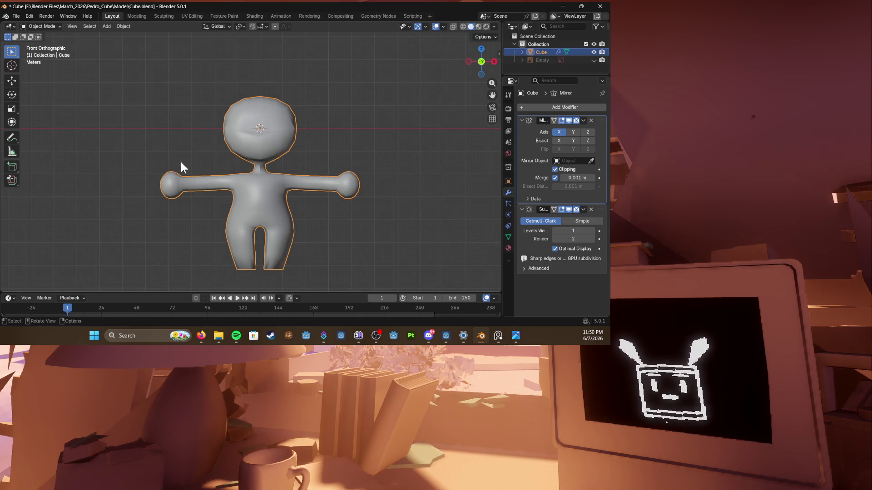
pyautogui.press('Tab')
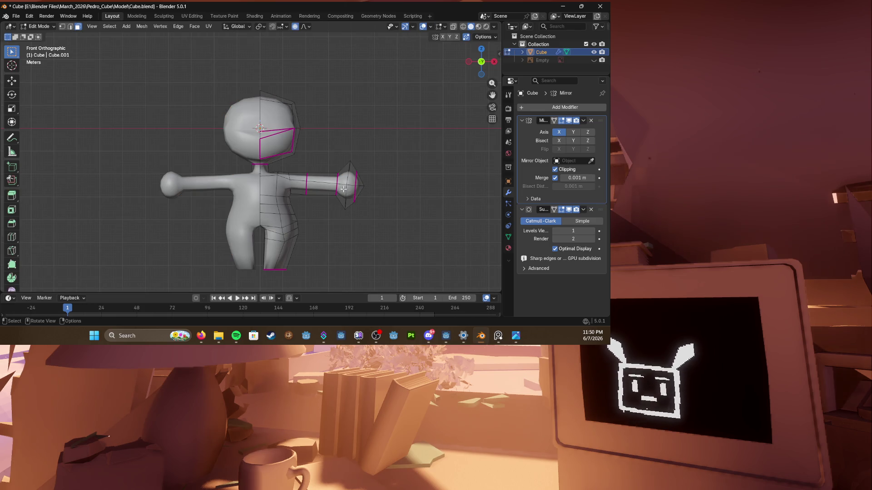
# Step: In see-through wireframe, move the hand with falloff and scale the wrist loop slimmer
pyautogui.hotkey('shift', 'z')
pyautogui.click(330, 157)
pyautogui.press('g')
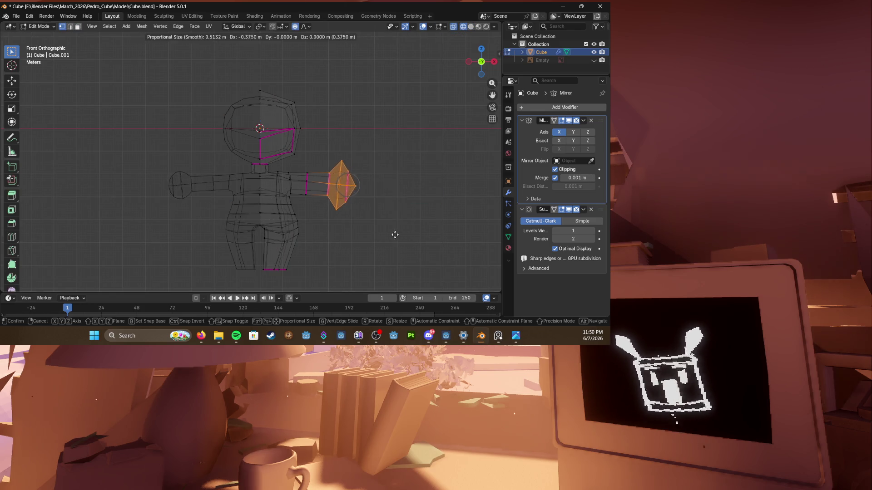
pyautogui.click(390, 234)
pyautogui.scroll(2, 341, 205)
pyautogui.keyDown('alt'); pyautogui.click(317, 177); pyautogui.keyUp('alt')
pyautogui.press('s')
pyautogui.click(325, 203)
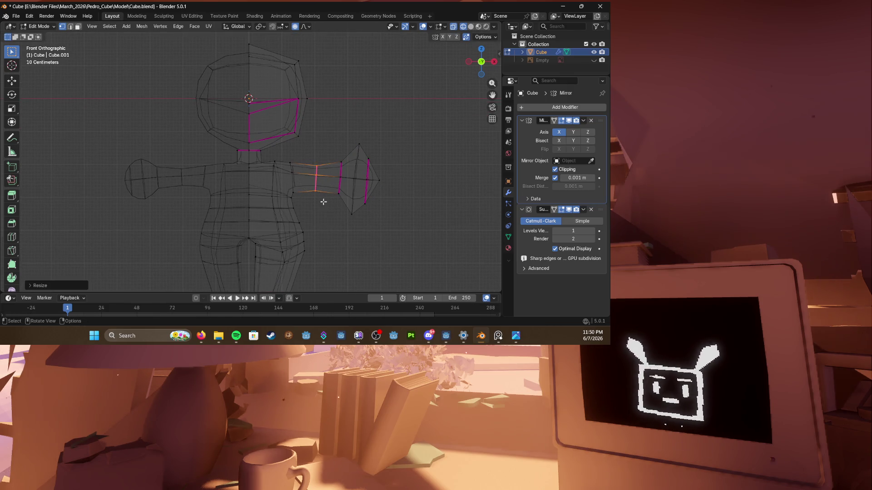
pyautogui.scroll(3, 316, 189)
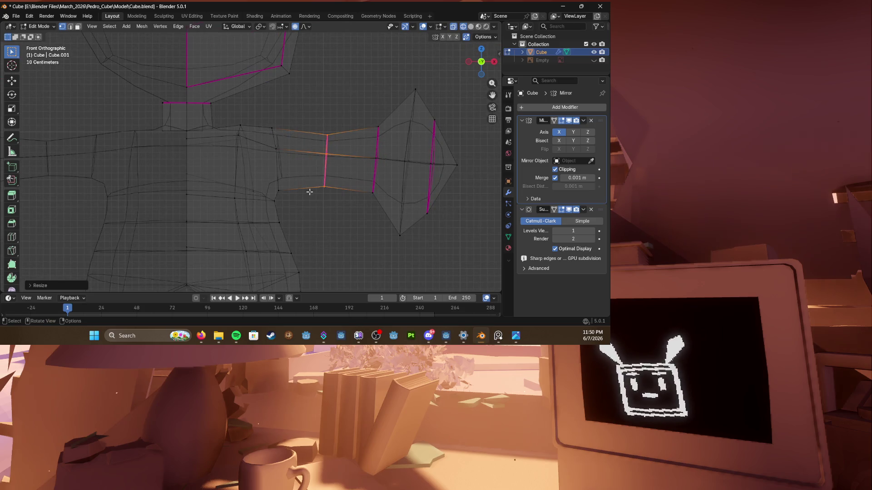
pyautogui.scroll(-4, 305, 188)
# Step: Shrink the whole hand and nudge it slightly inward toward the body
pyautogui.moveTo(371, 195); pyautogui.dragTo(299, 111)
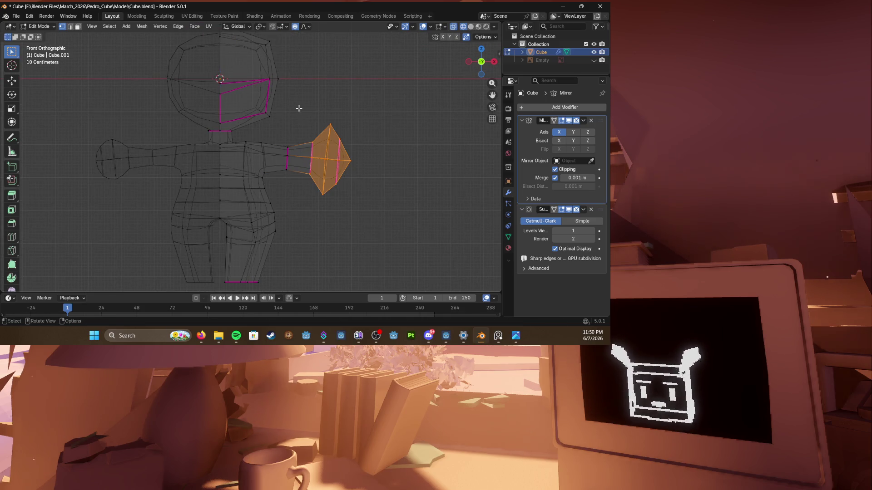
pyautogui.press('s')
pyautogui.click(362, 202)
pyautogui.press('g')
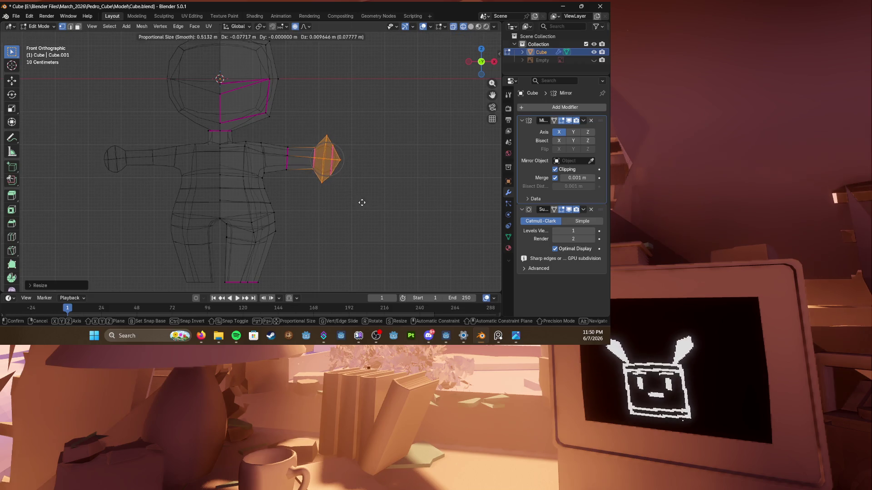
pyautogui.click(363, 203)
pyautogui.press('g')
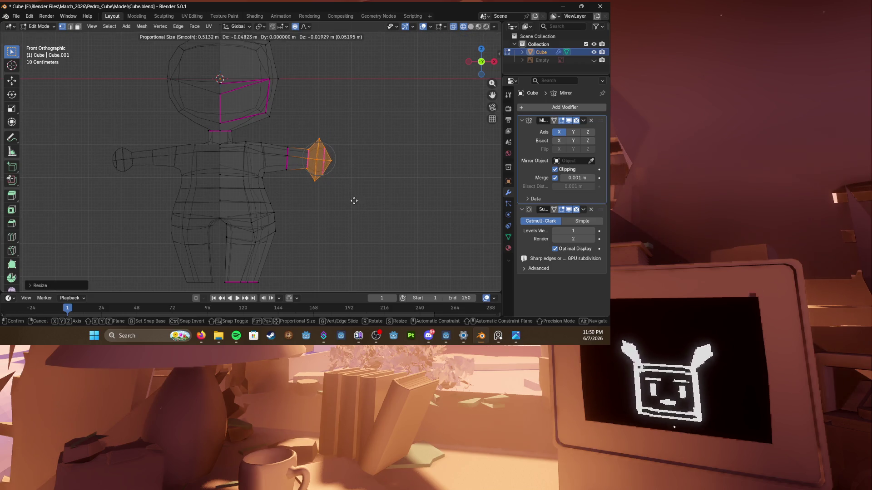
pyautogui.click(353, 200)
# Step: Review the resized hand in solid shading from the side and save Cube.blend
pyautogui.press('Tab')
pyautogui.press('Tab')
pyautogui.press('z')
pyautogui.click(369, 212)
pyautogui.moveTo(347, 199)
pyautogui.mouseDown(button='middle')
pyautogui.moveTo(259, 225)
pyautogui.moveTo(306, 219)
pyautogui.moveTo(266, 198)
pyautogui.moveTo(293, 204)
pyautogui.mouseUp(button='middle')
pyautogui.keyDown('alt'); pyautogui.click(293, 157); pyautogui.keyUp('alt')
pyautogui.hotkey('ctrl', 's')
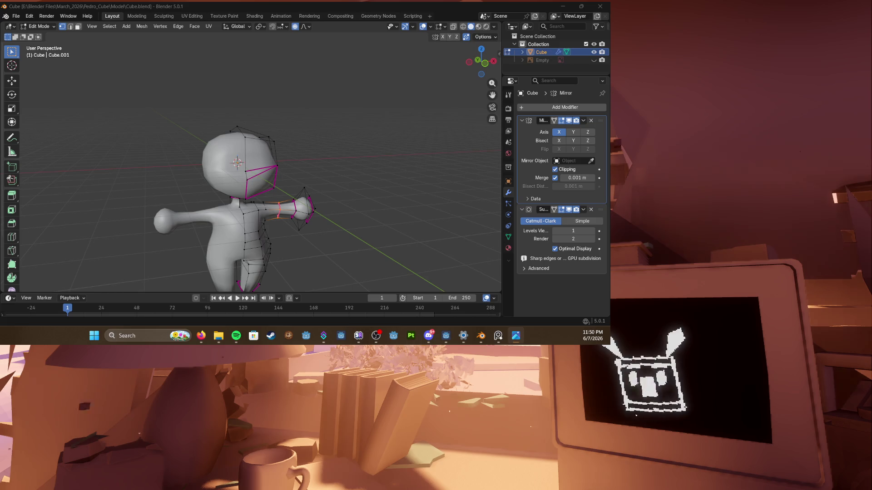
pyautogui.scroll(3, 233, 179)
# Step: Crease the selected head edges and the snout edges with Shift+E
pyautogui.click(286, 166)
pyautogui.hotkey('shift', 'e')
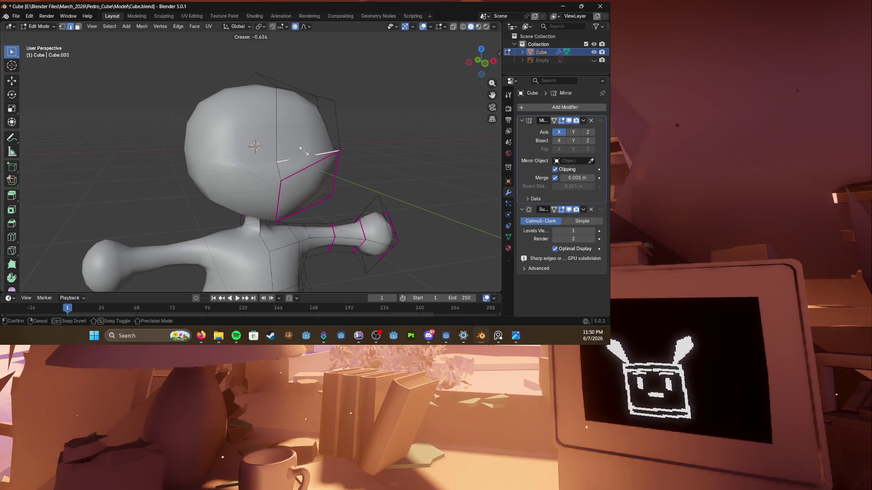
pyautogui.click(303, 150)
pyautogui.moveTo(327, 149); pyautogui.dragTo(225, 177, button='middle')
pyautogui.hotkey('shift', 'e')
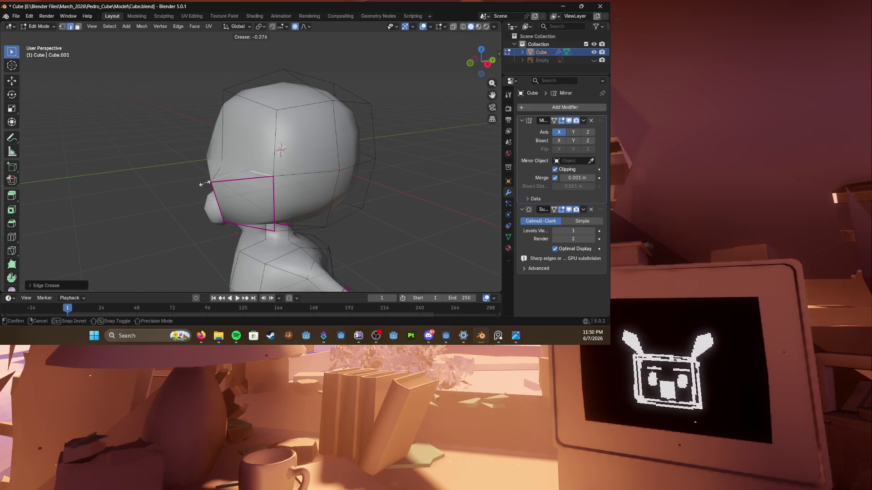
pyautogui.click(203, 184)
# Step: Nudge the snout vertices and the vertex under it vertically along Z to refine the shape
pyautogui.press('g')
pyautogui.press('z')
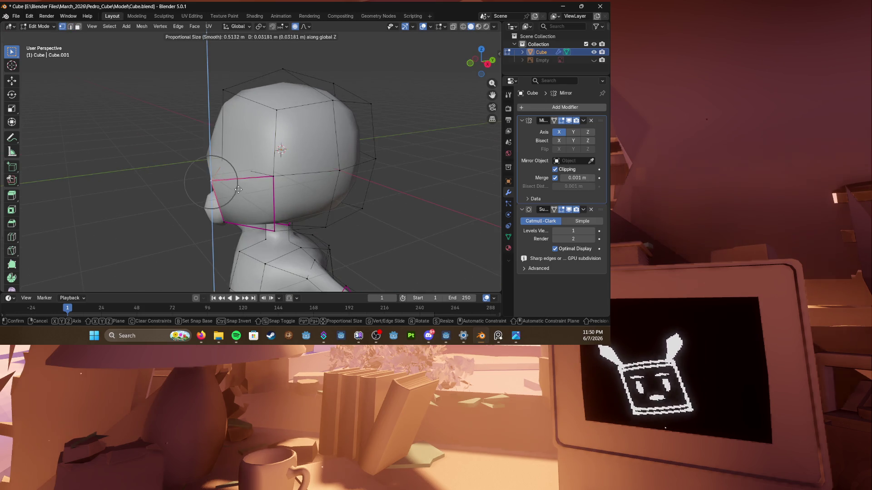
pyautogui.click(238, 189)
pyautogui.moveTo(239, 184)
pyautogui.mouseDown(button='middle')
pyautogui.moveTo(307, 178)
pyautogui.moveTo(232, 181)
pyautogui.moveTo(227, 202)
pyautogui.moveTo(286, 198)
pyautogui.mouseUp(button='middle')
pyautogui.click(223, 213)
pyautogui.press('g')
pyautogui.press('z')
pyautogui.click(225, 207)
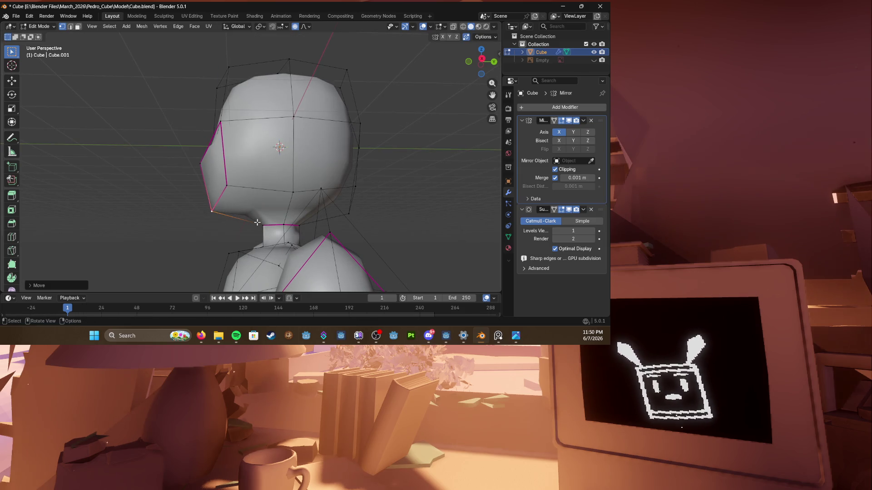
pyautogui.moveTo(257, 223)
pyautogui.mouseDown(button='middle')
pyautogui.moveTo(320, 218)
pyautogui.moveTo(303, 227)
pyautogui.moveTo(272, 218)
pyautogui.moveTo(339, 204)
pyautogui.moveTo(270, 197)
pyautogui.mouseUp(button='middle')
pyautogui.press('g')
pyautogui.press('z')
pyautogui.click(273, 205)
pyautogui.scroll(3, 307, 205)
# Step: Knife a new edge across the snout face and leave Edit Mode to see the smooth result
pyautogui.press('k')
pyautogui.click(364, 163)
pyautogui.press('Return')
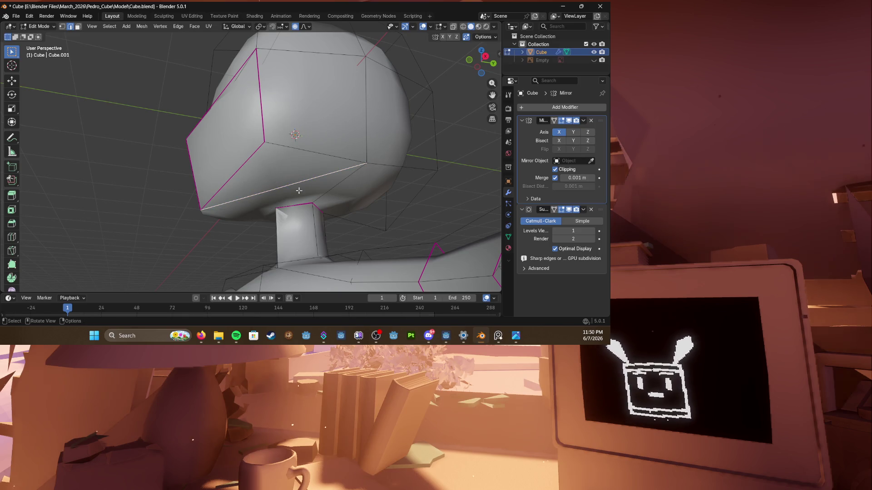
pyautogui.press('Tab')
pyautogui.moveTo(359, 195); pyautogui.dragTo(341, 194, button='middle')
pyautogui.scroll(4, 262, 192)
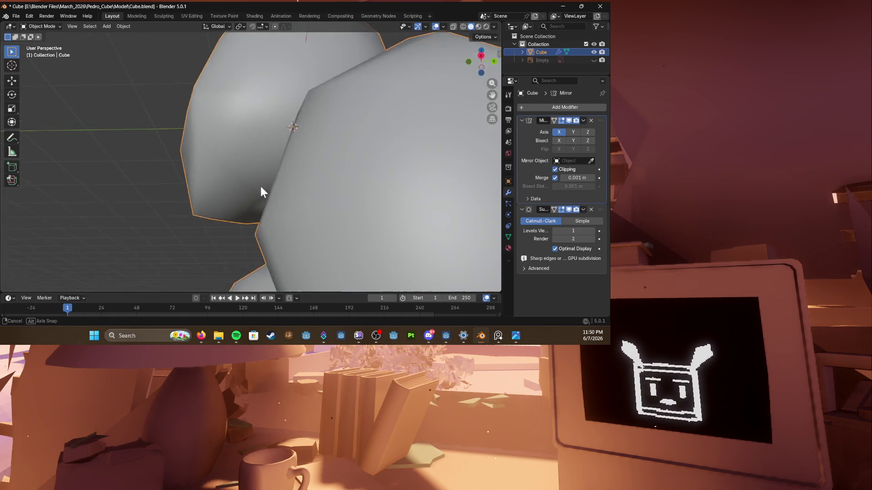
pyautogui.scroll(-4, 262, 192)
# Step: Save Cube.blend from Edit Mode, inspect the character, then bring up the Add Mesh list with Shift+A
pyautogui.moveTo(250, 193); pyautogui.dragTo(249, 187, button='middle')
pyautogui.press('Tab')
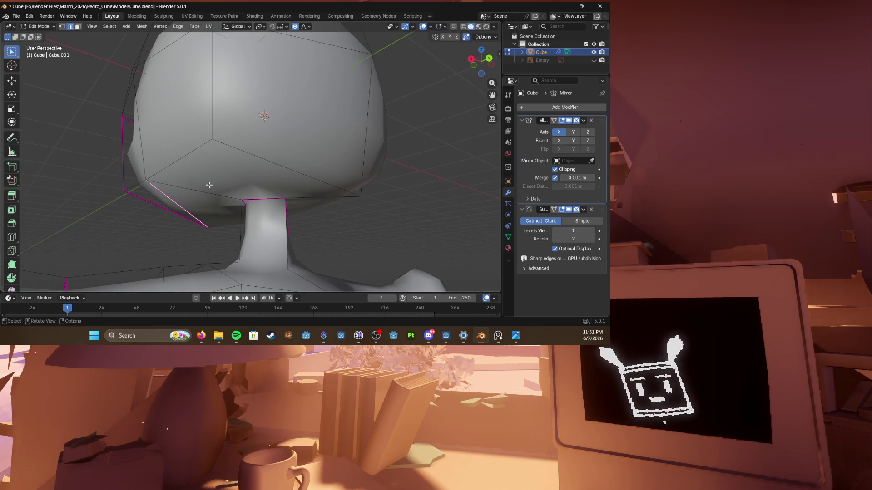
pyautogui.scroll(-4, 209, 185)
pyautogui.hotkey('ctrl', 's')
pyautogui.moveTo(238, 191); pyautogui.dragTo(274, 197, button='middle')
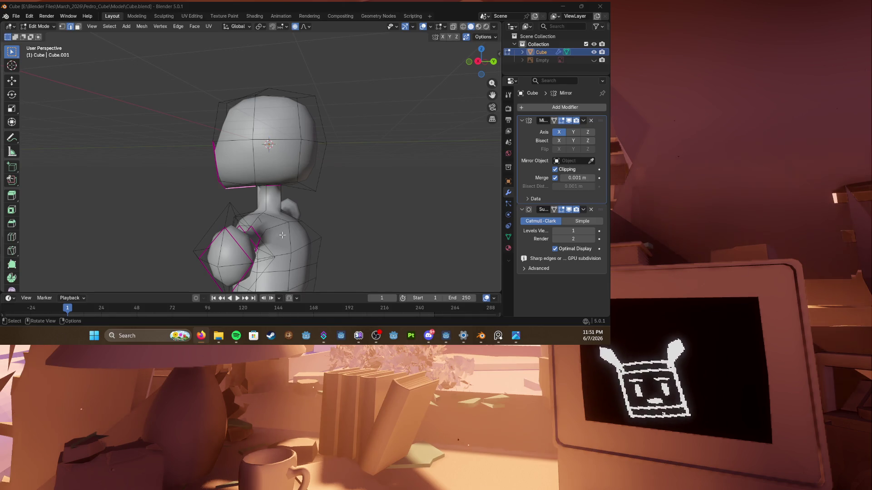
pyautogui.moveTo(266, 247); pyautogui.dragTo(293, 204, button='middle')
pyautogui.scroll(3, 272, 191)
pyautogui.scroll(-3, 273, 191)
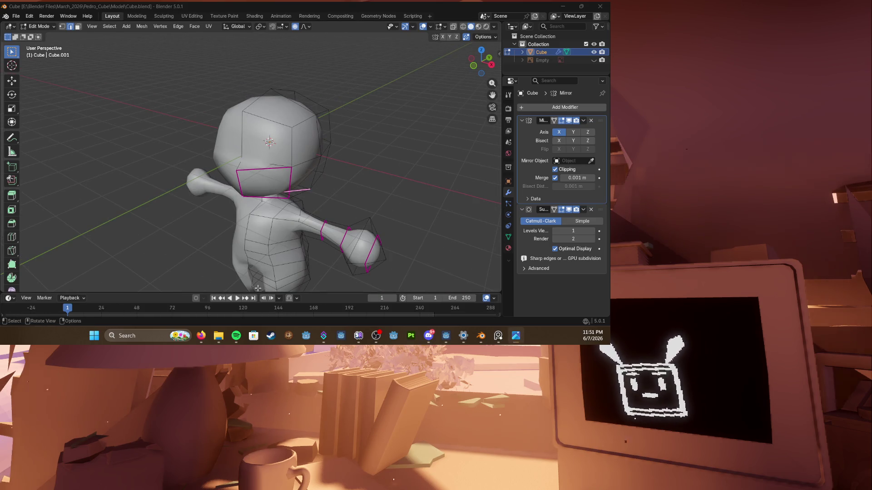
pyautogui.hotkey('shift', 'a')
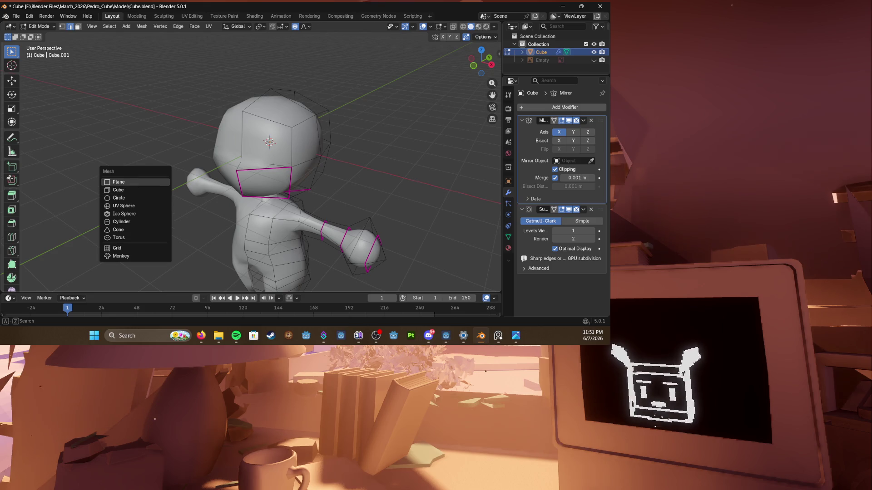
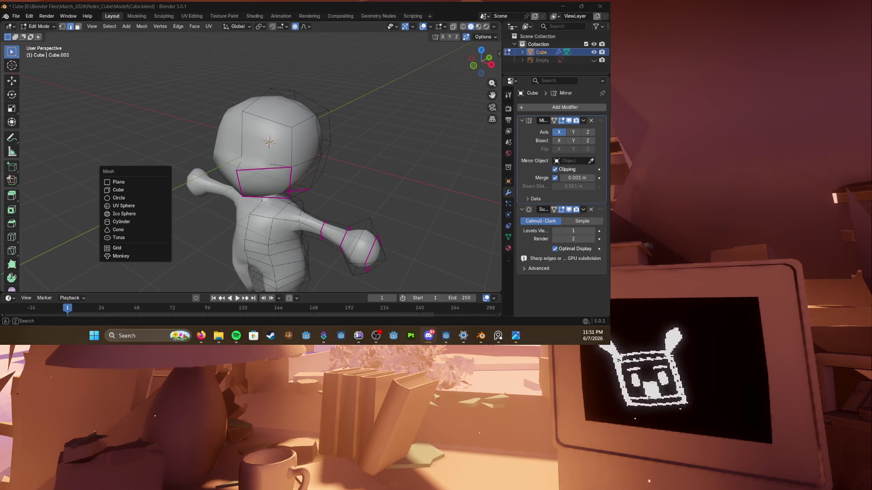
# Step: Add a new cube into the mesh beside the head as the base of the hair
pyautogui.click(161, 206)
pyautogui.hotkey('shift', 'a')
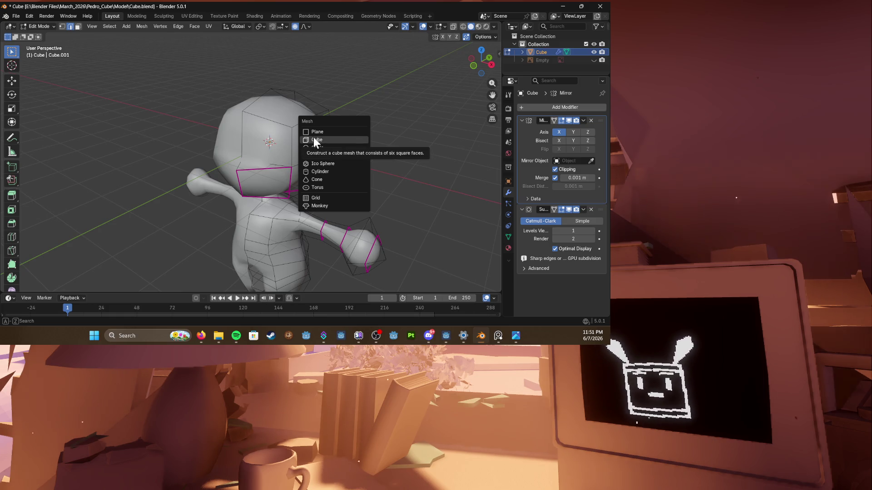
pyautogui.click(325, 139)
pyautogui.moveTo(296, 135); pyautogui.dragTo(272, 170, button='middle')
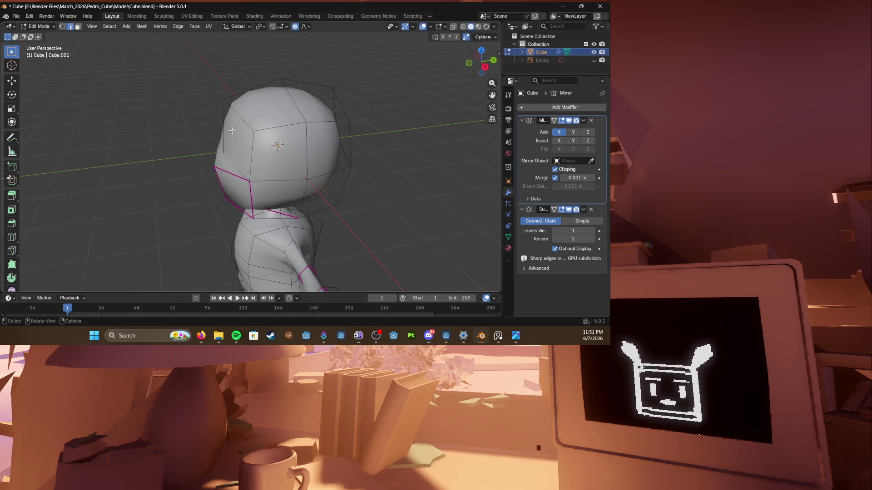
pyautogui.moveTo(283, 128); pyautogui.dragTo(238, 147, button='middle')
pyautogui.hotkey('shift', 'e')
pyautogui.click(232, 148)
# Step: Extrude the hair block along X and then downward into a side lock beside the face
pyautogui.press('g')
pyautogui.press('x')
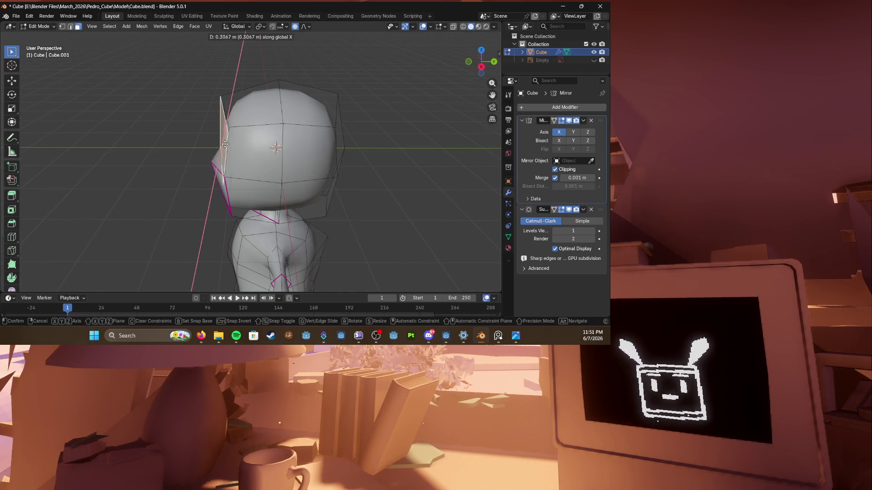
pyautogui.click(226, 145)
pyautogui.press('e')
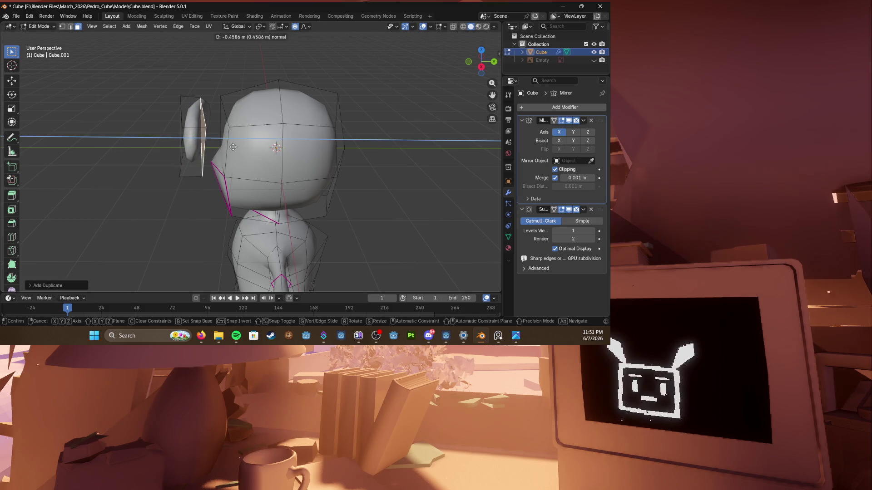
pyautogui.click(233, 147)
pyautogui.moveTo(233, 147)
pyautogui.mouseDown(button='middle')
pyautogui.moveTo(272, 143)
pyautogui.moveTo(260, 133)
pyautogui.moveTo(272, 130)
pyautogui.moveTo(319, 125)
pyautogui.moveTo(314, 128)
pyautogui.mouseUp(button='middle')
pyautogui.press('e')
pyautogui.press('x')
pyautogui.click(314, 130)
pyautogui.press('e')
pyautogui.click(314, 206)
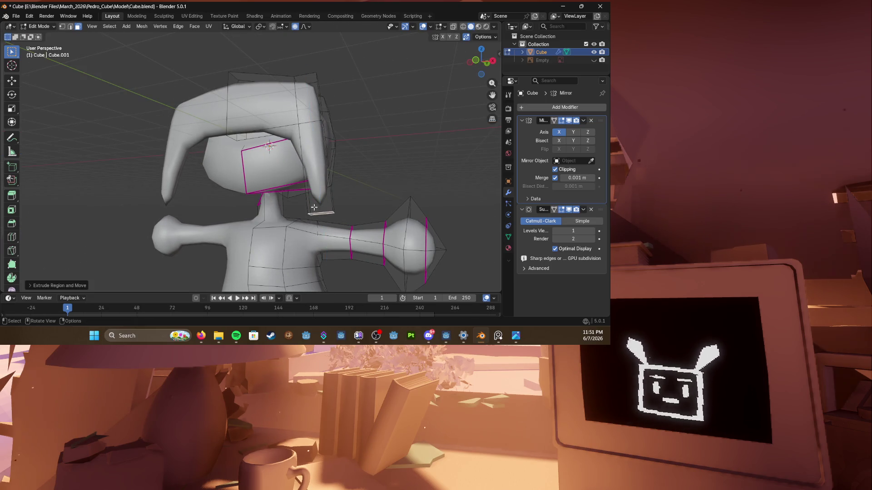
# Step: Pull hair vertices down along Z with proportional editing to shape the lock
pyautogui.moveTo(314, 206); pyautogui.dragTo(299, 198, button='middle')
pyautogui.scroll(-2, 300, 197)
pyautogui.scroll(4, 311, 163)
pyautogui.click(249, 145)
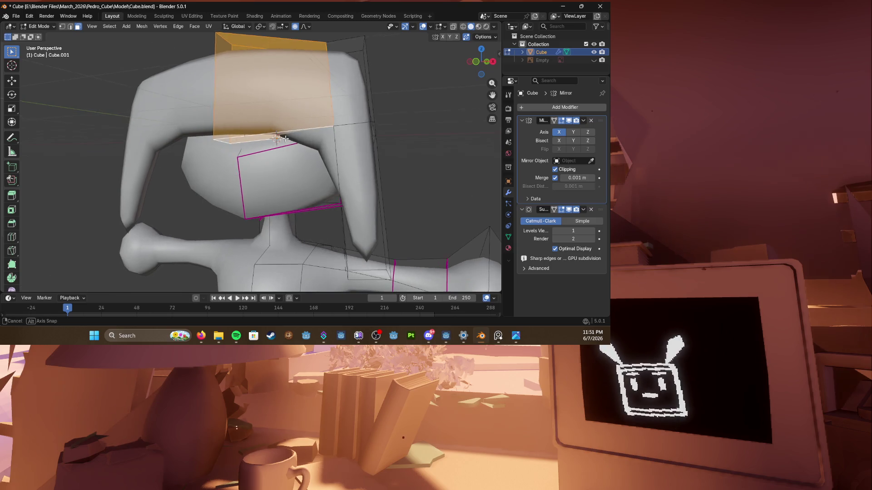
pyautogui.hotkey('alt', 'z')
pyautogui.moveTo(272, 137); pyautogui.dragTo(249, 137, button='middle')
pyautogui.press('z')
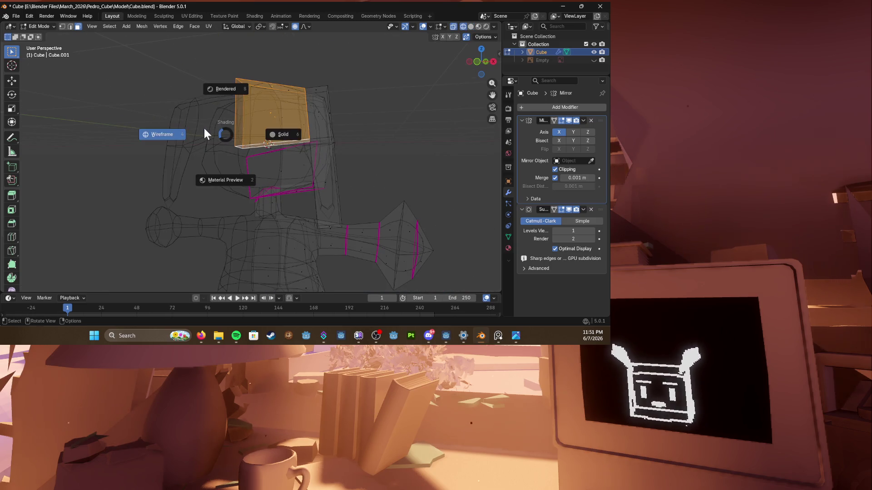
pyautogui.click(171, 132)
pyautogui.click(227, 144)
pyautogui.press('g')
pyautogui.press('z')
pyautogui.click(235, 147)
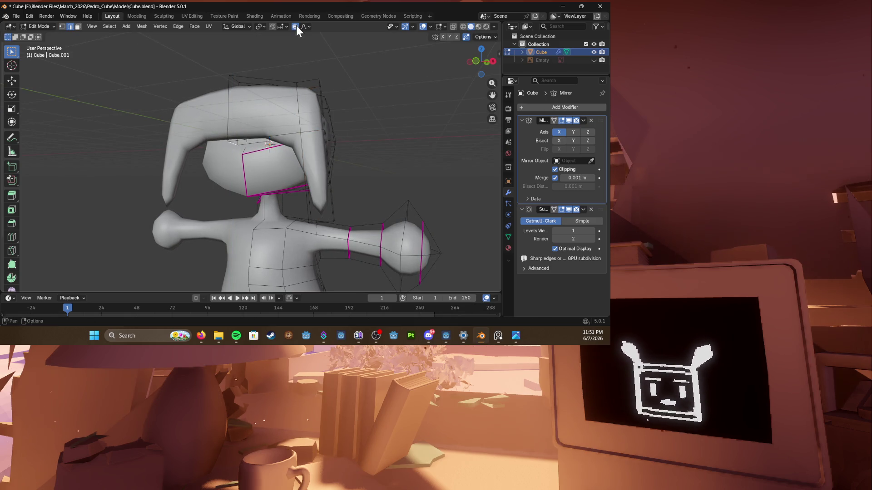
pyautogui.click(304, 26)
pyautogui.press('Escape')
pyautogui.press('g')
pyautogui.press('z')
pyautogui.scroll(-2, 237, 181)
pyautogui.click(237, 181)
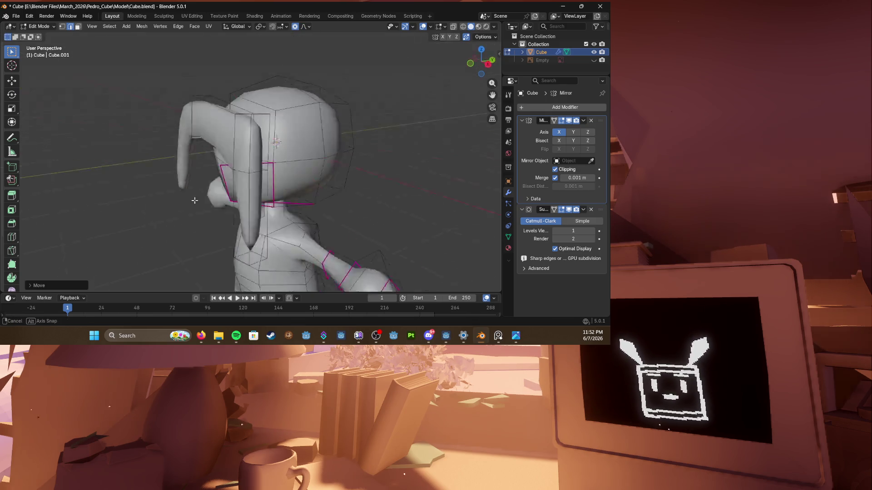
# Step: Reshape the side lock's tip and position with X and Y moves, then save the file
pyautogui.moveTo(237, 180); pyautogui.dragTo(198, 154, button='middle')
pyautogui.moveTo(182, 111)
pyautogui.mouseDown(button='middle')
pyautogui.moveTo(199, 109)
pyautogui.moveTo(204, 133)
pyautogui.mouseUp(button='middle')
pyautogui.press('g')
pyautogui.click(209, 129)
pyautogui.click(192, 136)
pyautogui.press('g')
pyautogui.press('x')
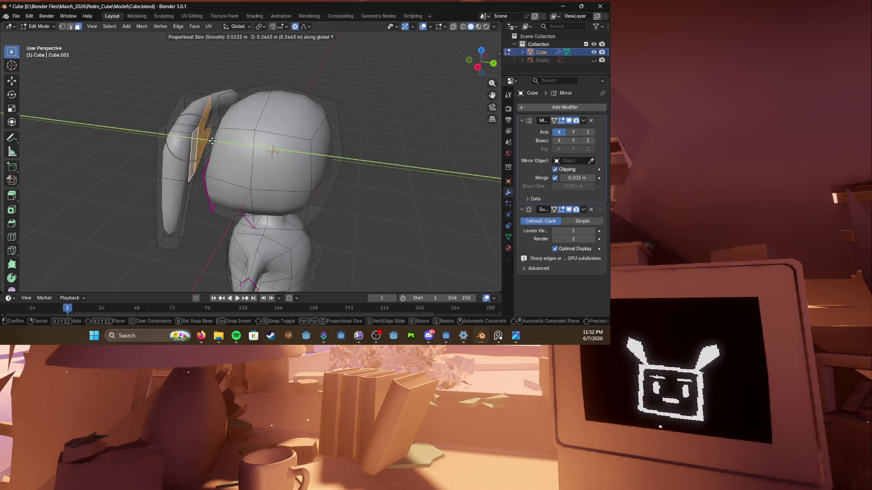
pyautogui.click(206, 140)
pyautogui.moveTo(205, 136); pyautogui.dragTo(211, 126, button='middle')
pyautogui.click(213, 120)
pyautogui.press('g')
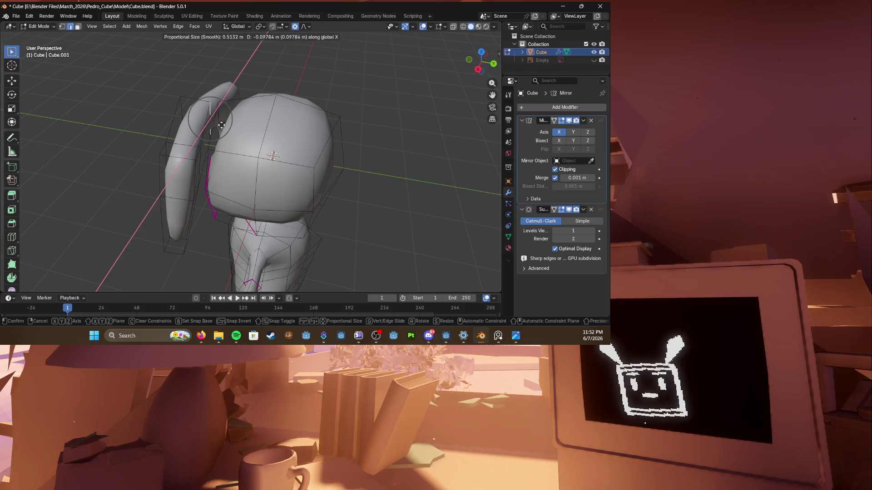
pyautogui.press('y')
pyautogui.click(235, 129)
pyautogui.moveTo(235, 129)
pyautogui.mouseDown(button='middle')
pyautogui.moveTo(286, 139)
pyautogui.moveTo(306, 130)
pyautogui.mouseUp(button='middle')
pyautogui.hotkey('ctrl', 's')
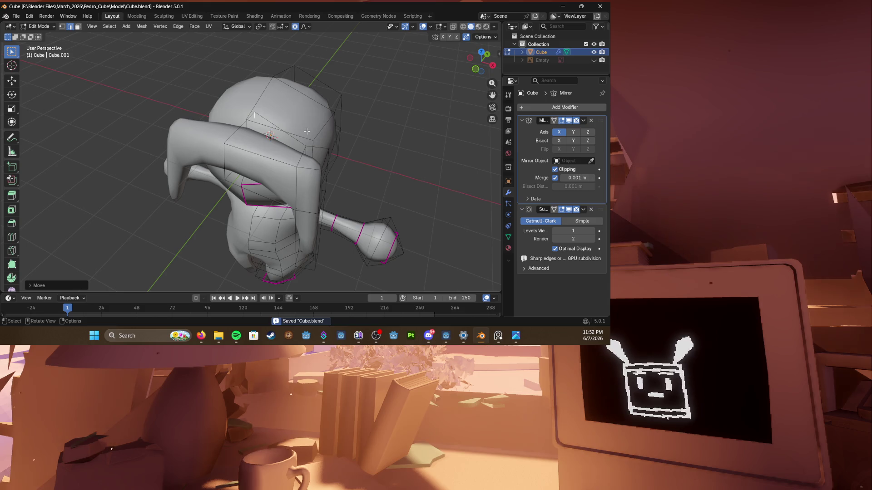
# Step: Select the whole side lock, hide it to expose the face, and save
pyautogui.moveTo(306, 131)
pyautogui.mouseDown(button='middle')
pyautogui.moveTo(286, 130)
pyautogui.moveTo(320, 117)
pyautogui.mouseUp(button='middle')
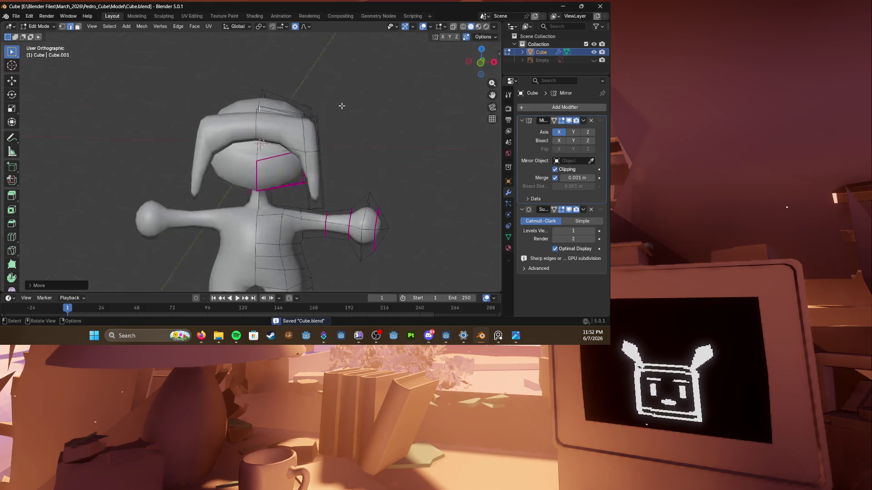
pyautogui.press('KP_3')
pyautogui.scroll(2, 277, 120)
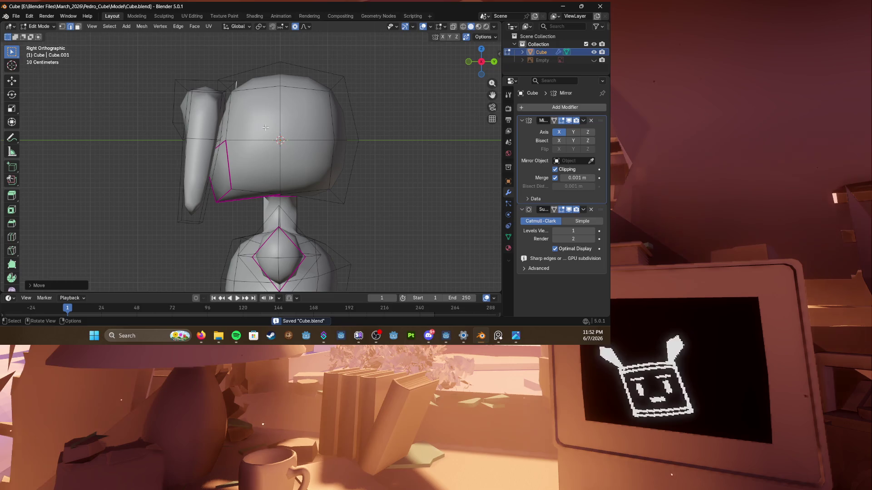
pyautogui.click(187, 93)
pyautogui.press('l')
pyautogui.press('g')
pyautogui.press('Escape')
pyautogui.press('h')
pyautogui.keyDown('shift'); pyautogui.moveTo(217, 112); pyautogui.dragTo(265, 132, button='middle'); pyautogui.keyUp('shift')
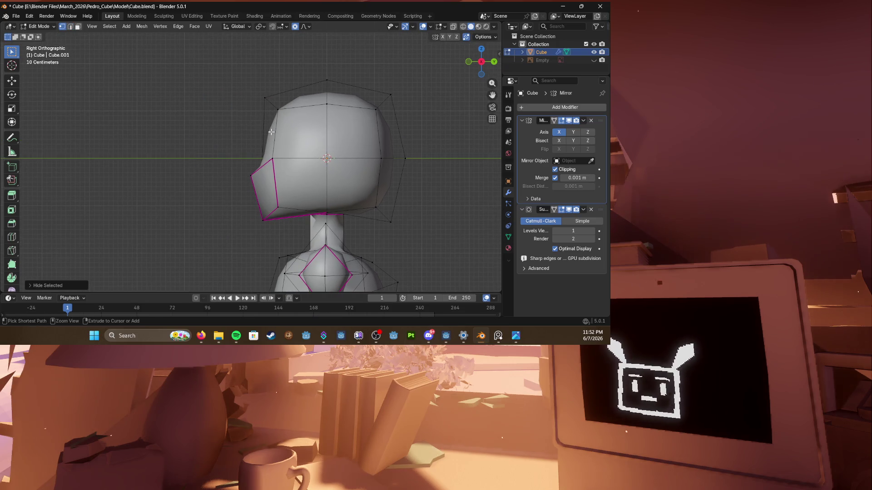
pyautogui.hotkey('ctrl', 's')
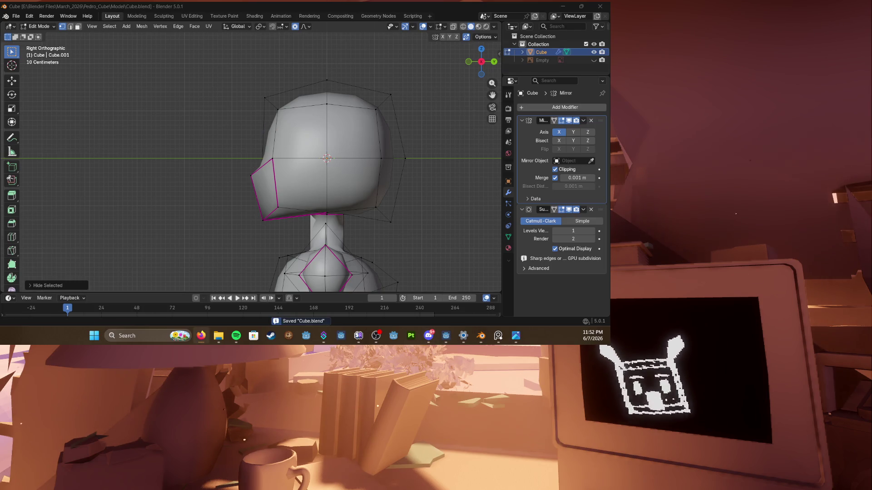
# Step: Soft-move face vertices along Y, Z and freely, checking front and side views
pyautogui.moveTo(293, 251); pyautogui.dragTo(259, 149, button='middle')
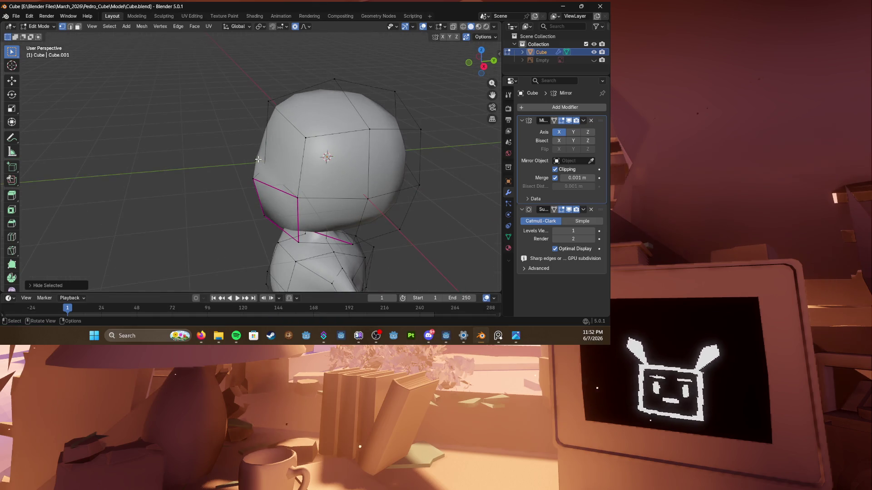
pyautogui.press('g')
pyautogui.press('y')
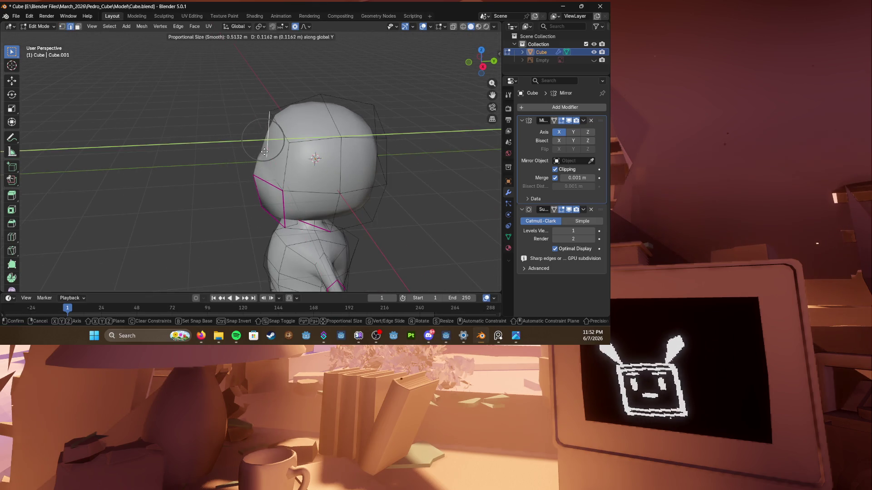
pyautogui.click(267, 152)
pyautogui.click(256, 184)
pyautogui.press('g')
pyautogui.press('z')
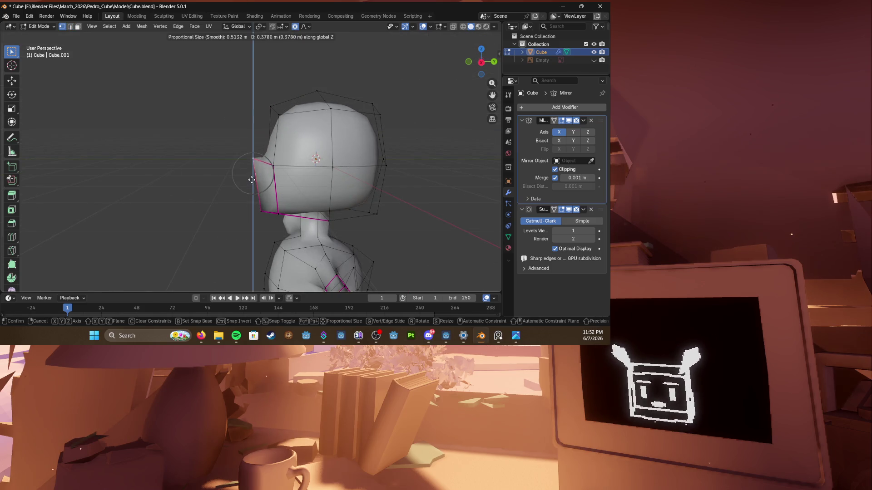
pyautogui.click(257, 184)
pyautogui.press('g')
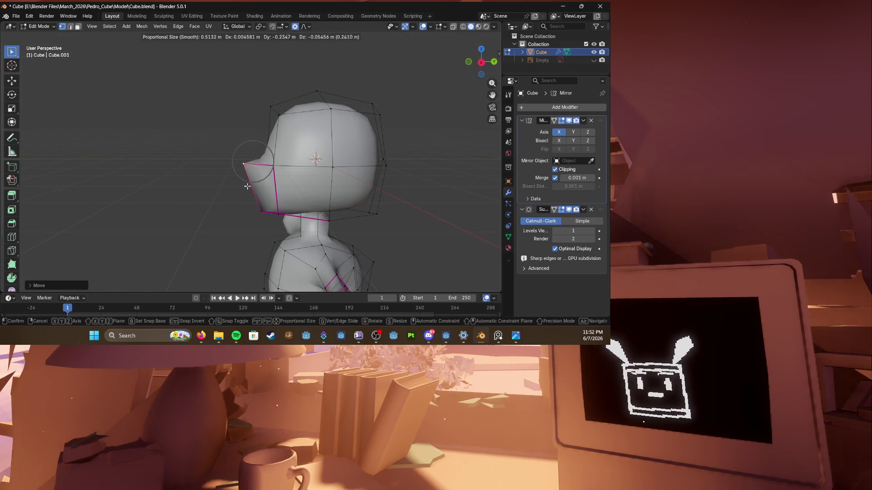
pyautogui.click(247, 185)
pyautogui.moveTo(247, 185)
pyautogui.mouseDown(button='middle')
pyautogui.moveTo(204, 184)
pyautogui.moveTo(296, 174)
pyautogui.moveTo(252, 168)
pyautogui.mouseUp(button='middle')
pyautogui.scroll(3, 207, 190)
pyautogui.scroll(-3, 207, 189)
pyautogui.press('KP_1')
pyautogui.press('KP_3')
pyautogui.press('KP_1')
# Step: Reveal the side lock and move it along Y and Z to sit snugly beside the head
pyautogui.moveTo(252, 169)
pyautogui.mouseDown(button='middle')
pyautogui.moveTo(288, 126)
pyautogui.moveTo(212, 143)
pyautogui.mouseUp(button='middle')
pyautogui.hotkey('alt', 'h')
pyautogui.press('l')
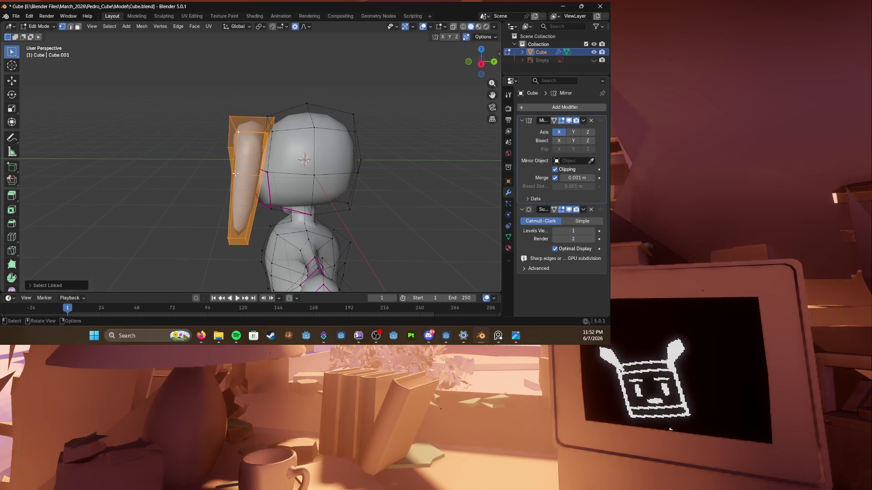
pyautogui.press('g')
pyautogui.press('y')
pyautogui.press('z')
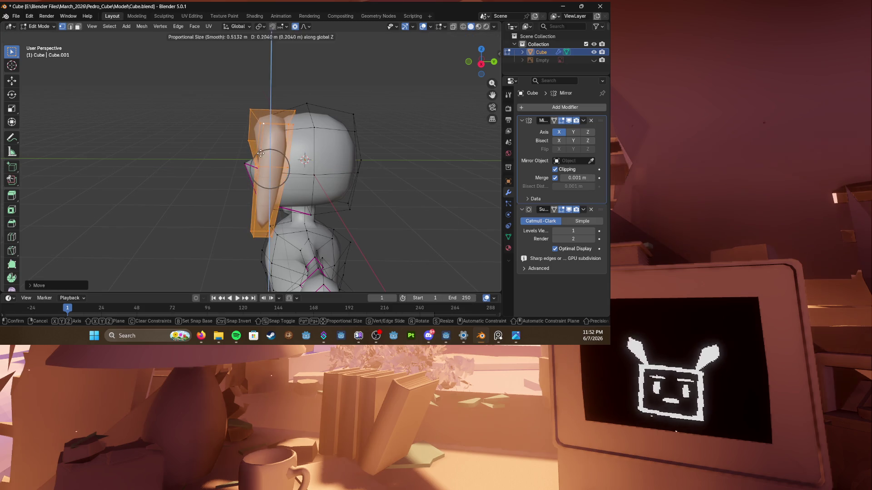
pyautogui.moveTo(259, 157)
pyautogui.mouseDown(button='middle')
pyautogui.moveTo(307, 158)
pyautogui.moveTo(264, 109)
pyautogui.moveTo(286, 147)
pyautogui.moveTo(210, 111)
pyautogui.moveTo(281, 100)
pyautogui.moveTo(238, 104)
pyautogui.mouseUp(button='middle')
pyautogui.click(310, 159)
# Step: Crease the hair's top edges fully to 1 and return to object mode
pyautogui.click(260, 109)
pyautogui.hotkey('shift', 'e')
pyautogui.click(310, 156)
pyautogui.press('Tab')
pyautogui.scroll(3, 286, 99)
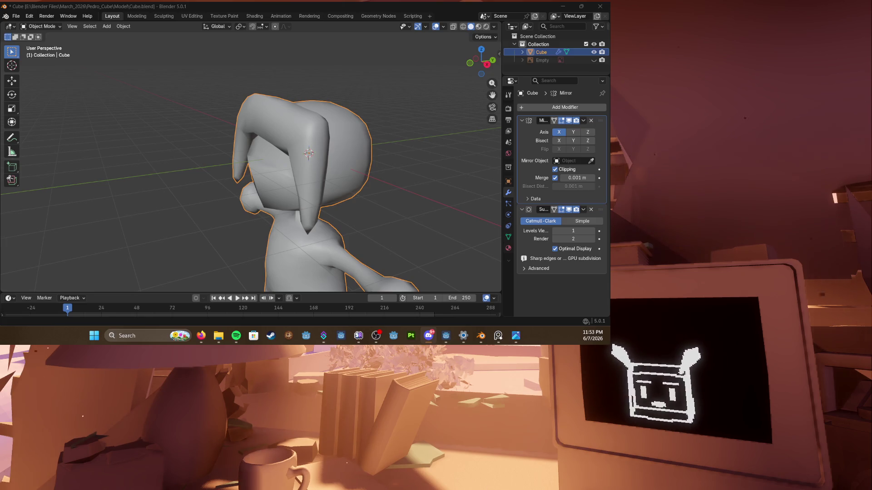
pyautogui.click(395, 78)
pyautogui.press('KP_1')
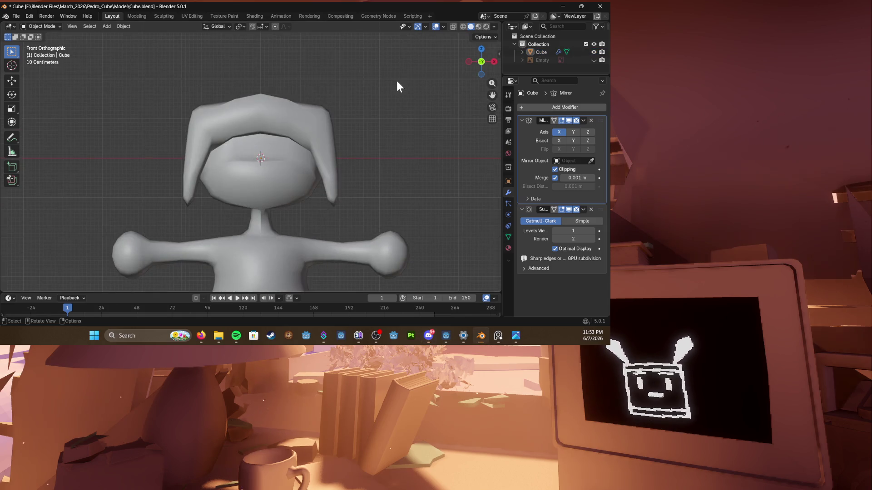
pyautogui.click(274, 114)
pyautogui.press('Tab')
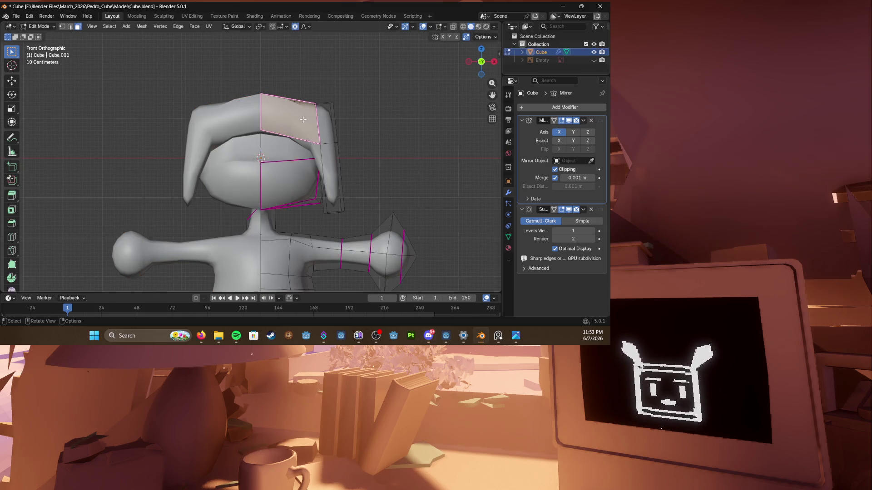
# Step: Briefly hide the hair, undo, and nudge a top-of-head vertex along X
pyautogui.click(322, 107)
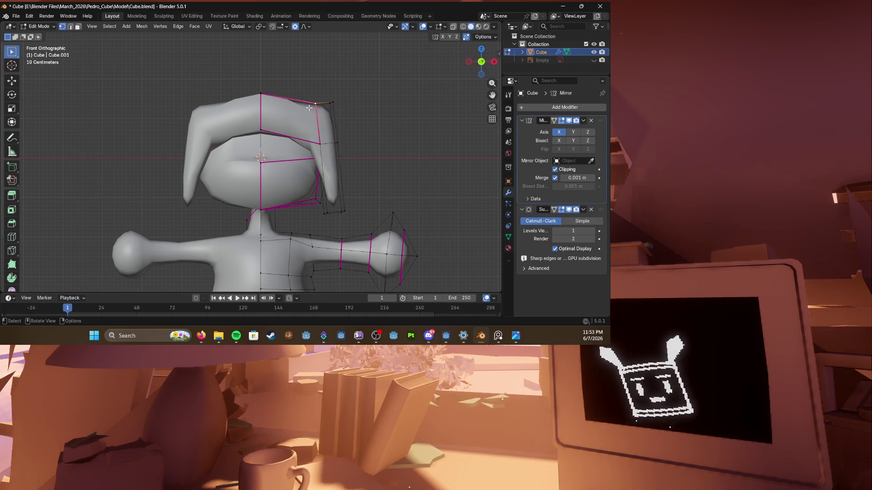
pyautogui.press('l')
pyautogui.press('h')
pyautogui.hotkey('ctrl', 'z')
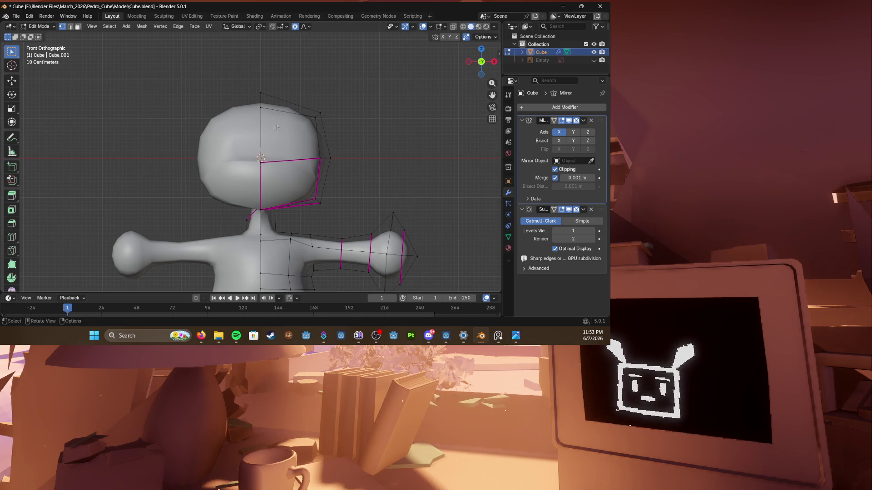
pyautogui.press('g')
pyautogui.press('x')
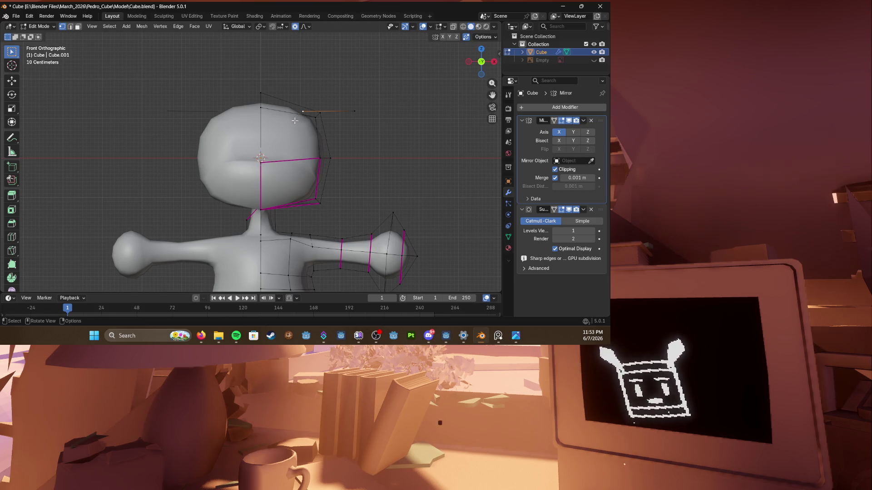
pyautogui.click(254, 118)
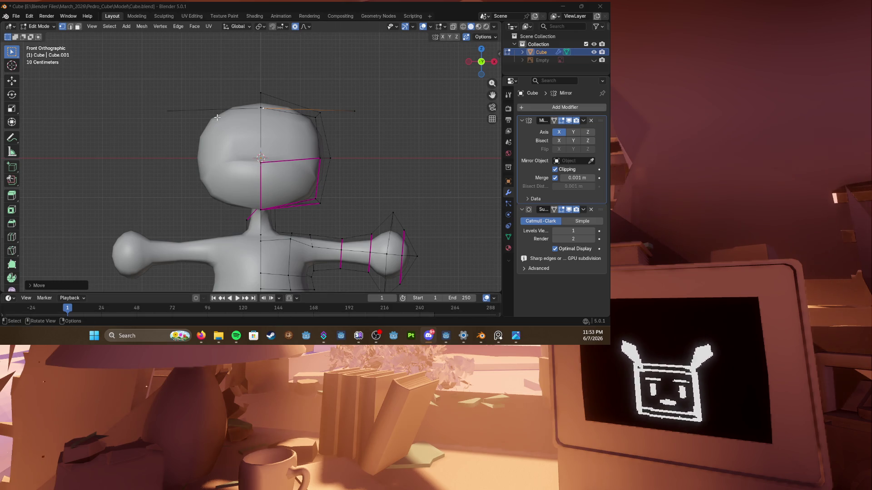
pyautogui.scroll(2, 217, 118)
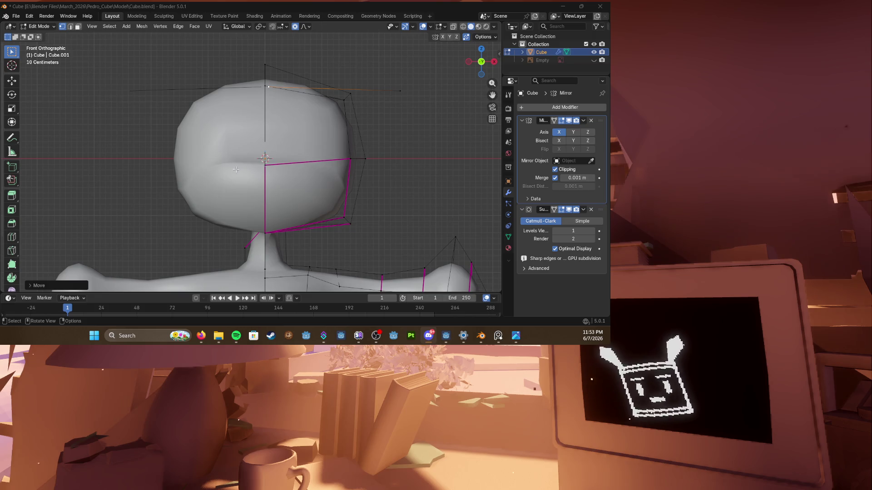
# Step: Leave edit mode and toggle hidden objects to compare the model with the reference
pyautogui.press('Tab')
pyautogui.press('h')
pyautogui.hotkey('alt', 'h')
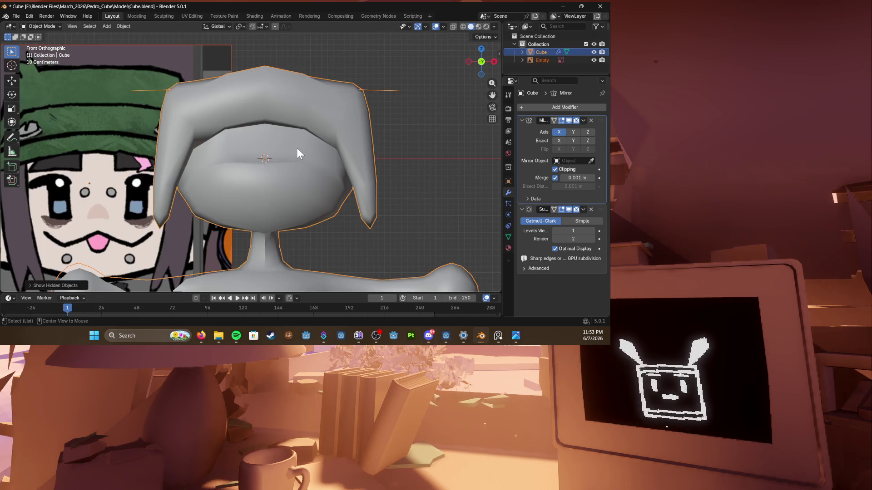
# Step: In edit mode with wireframe shading, lower and adjust the head's top edge loop vertically
pyautogui.press('Tab')
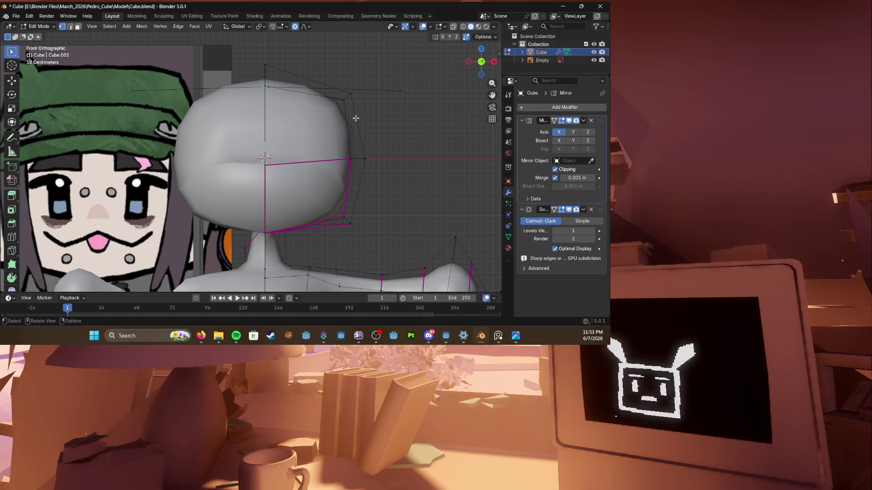
pyautogui.hotkey('alt', 'h')
pyautogui.press('z')
pyautogui.click(360, 83)
pyautogui.press('g')
pyautogui.press('z')
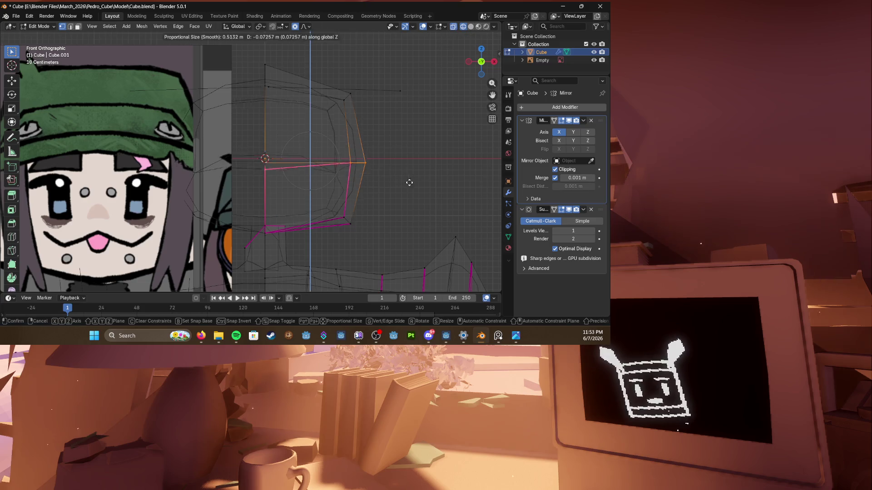
pyautogui.click(411, 205)
pyautogui.scroll(-1, 276, 181)
pyautogui.scroll(-1, 276, 181)
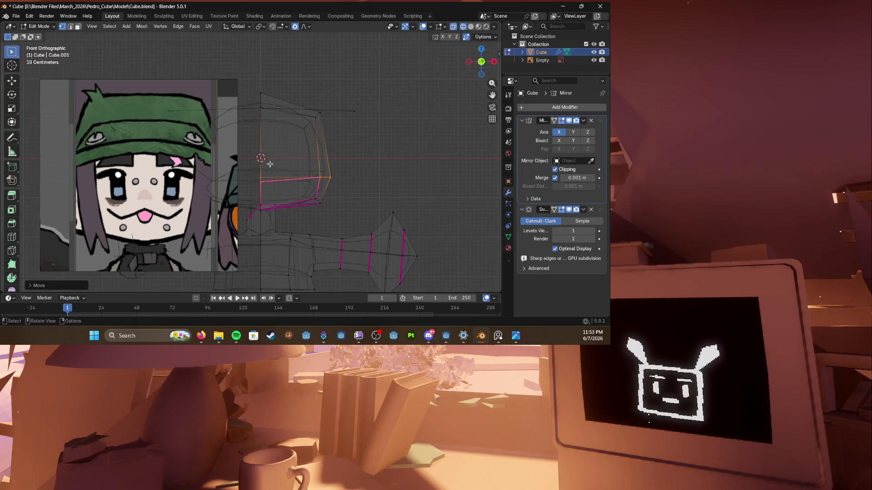
pyautogui.hotkey('alt', 'z')
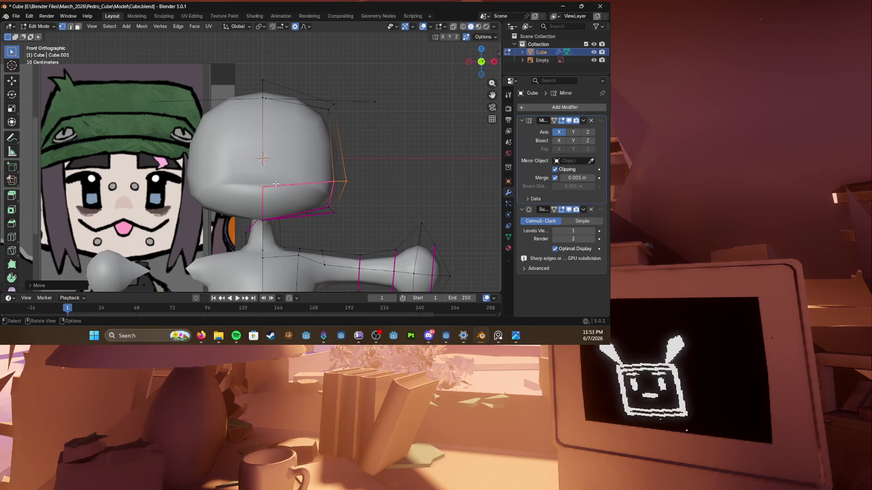
pyautogui.hotkey('alt', 'z')
pyautogui.press('g')
pyautogui.click(288, 197)
pyautogui.press('g')
pyautogui.click(289, 189)
pyautogui.hotkey('alt', 'z')
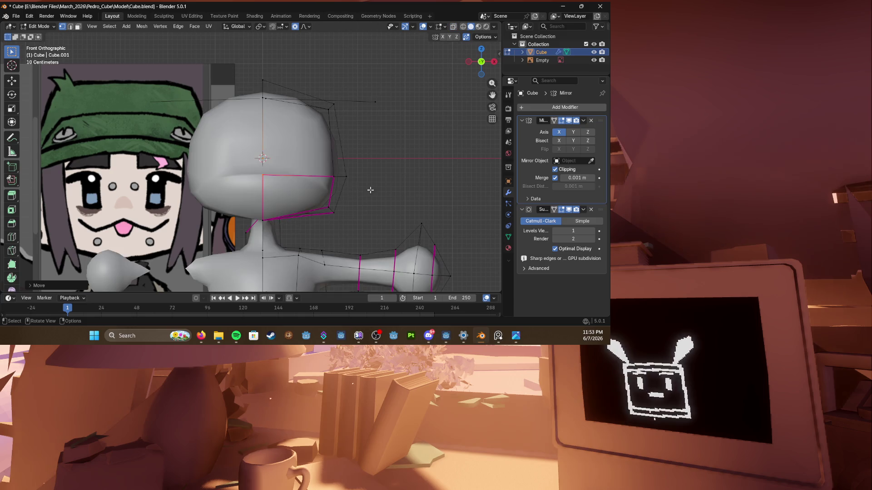
pyautogui.press('g')
pyautogui.click(333, 177)
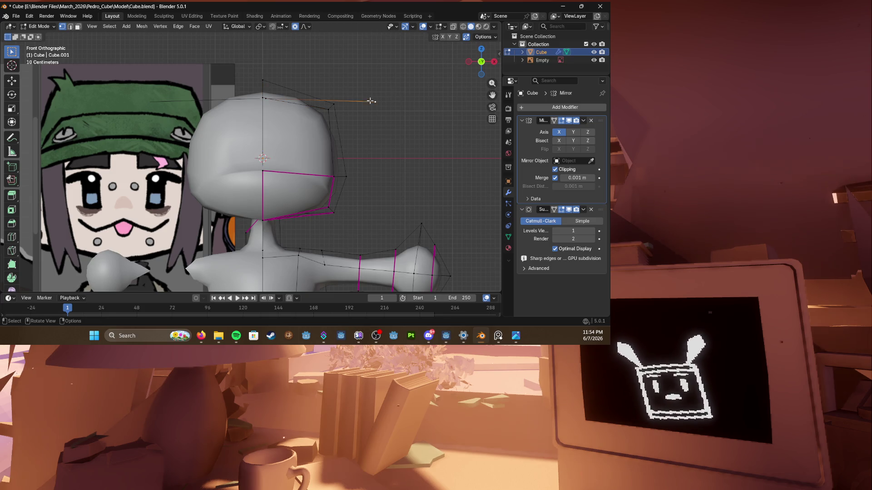
# Step: Select the connected edge across the head top and reposition it, including front-to-back along Y
pyautogui.hotkey('ctrl', 'l')
pyautogui.press('g')
pyautogui.click(354, 122)
pyautogui.press('g')
pyautogui.click(354, 131)
pyautogui.moveTo(354, 136)
pyautogui.mouseDown(button='middle')
pyautogui.moveTo(272, 136)
pyautogui.moveTo(355, 136)
pyautogui.mouseUp(button='middle')
pyautogui.press('g')
pyautogui.press('y')
pyautogui.click(261, 137)
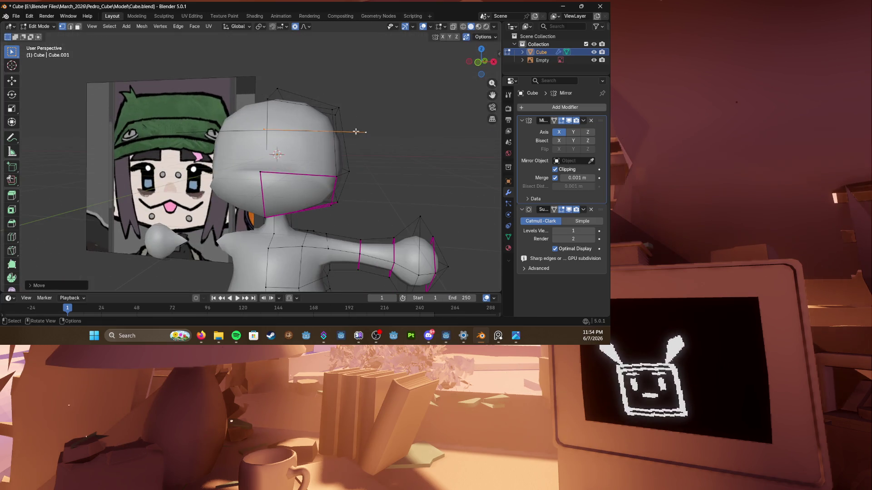
pyautogui.press('KP_1')
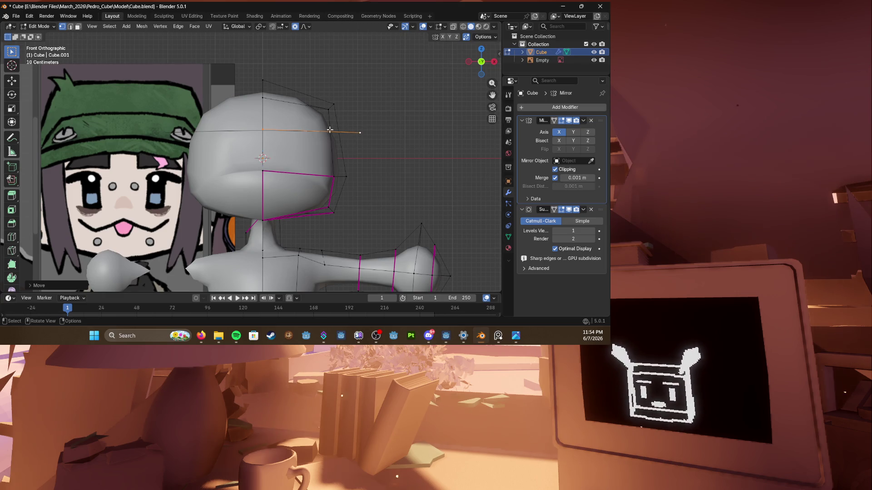
pyautogui.moveTo(261, 183)
pyautogui.mouseDown(button='middle')
pyautogui.moveTo(341, 204)
pyautogui.moveTo(304, 204)
pyautogui.mouseUp(button='middle')
pyautogui.press('g')
pyautogui.rightClick(304, 205)
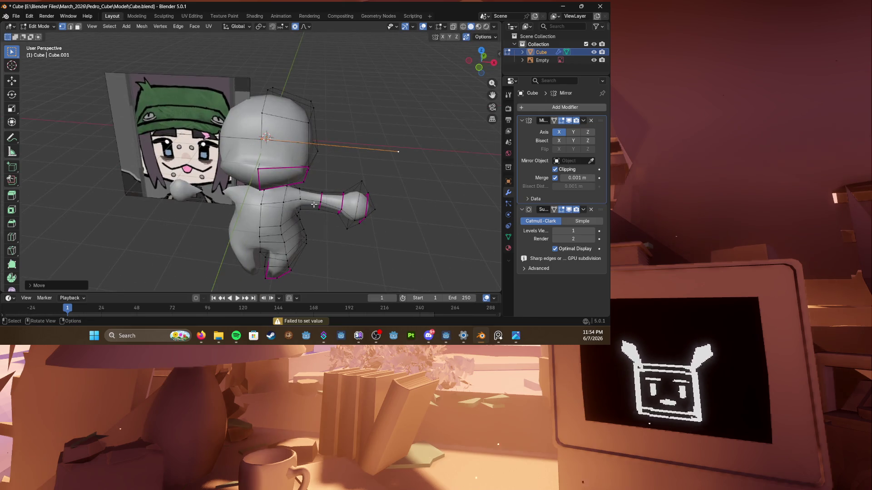
pyautogui.scroll(4, 305, 205)
pyautogui.press('KP_1')
pyautogui.scroll(-5, 320, 179)
pyautogui.press('g')
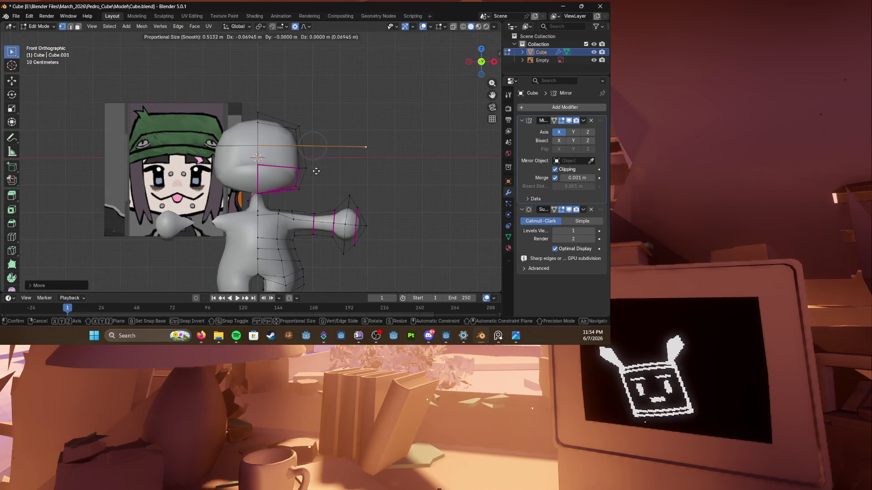
pyautogui.rightClick(239, 169)
pyautogui.scroll(2, 238, 170)
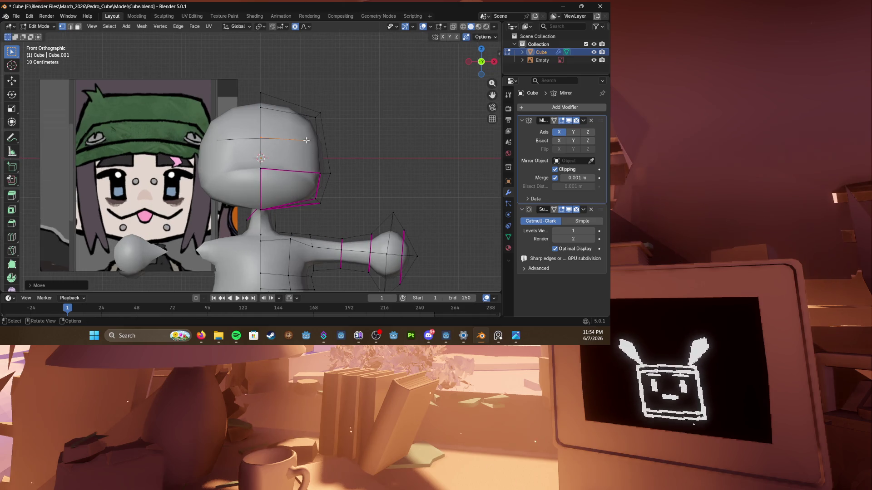
# Step: Extrude a new hair panel out beside the head and extend it downward on the right side
pyautogui.press('g')
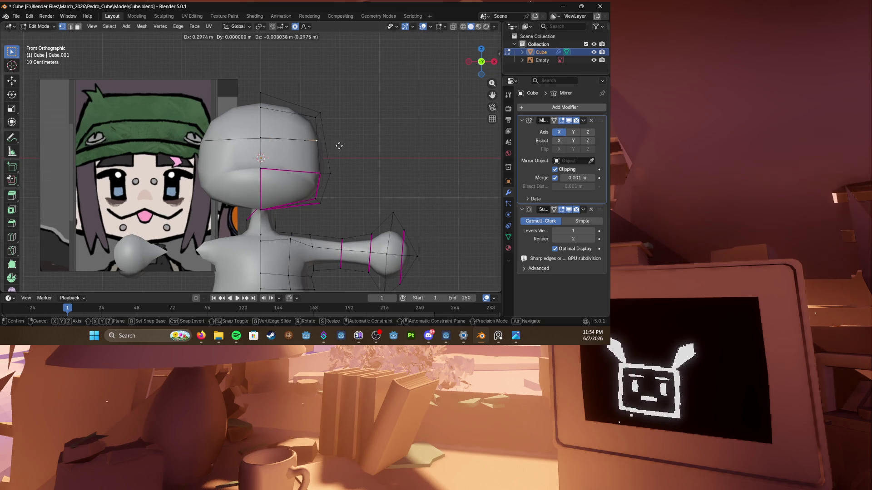
pyautogui.click(339, 145)
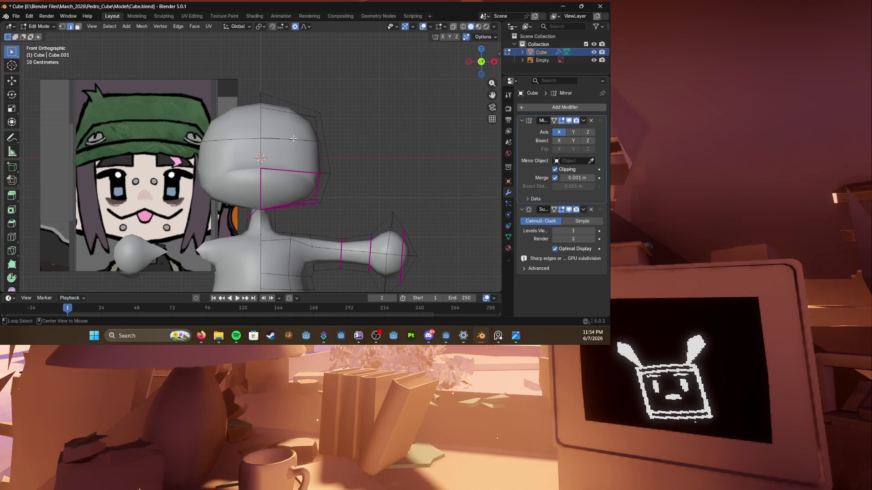
pyautogui.press('e')
pyautogui.click(318, 134)
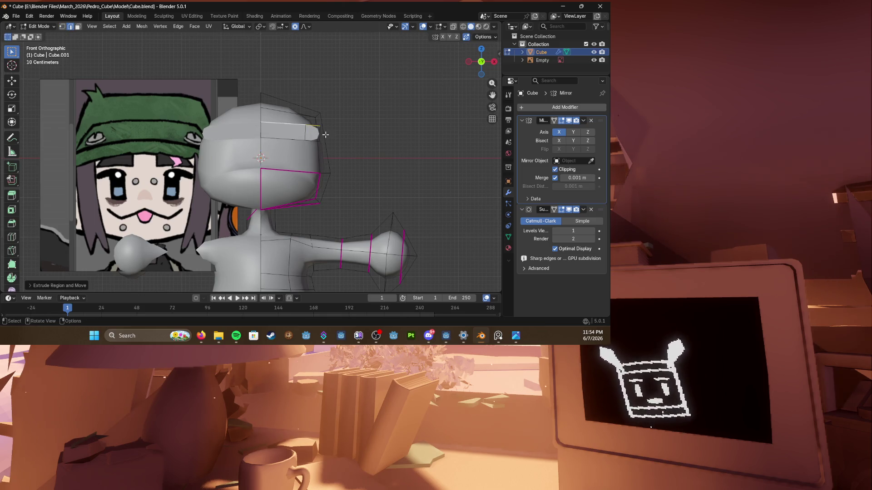
pyautogui.press('3')
pyautogui.click(320, 134)
pyautogui.press('g')
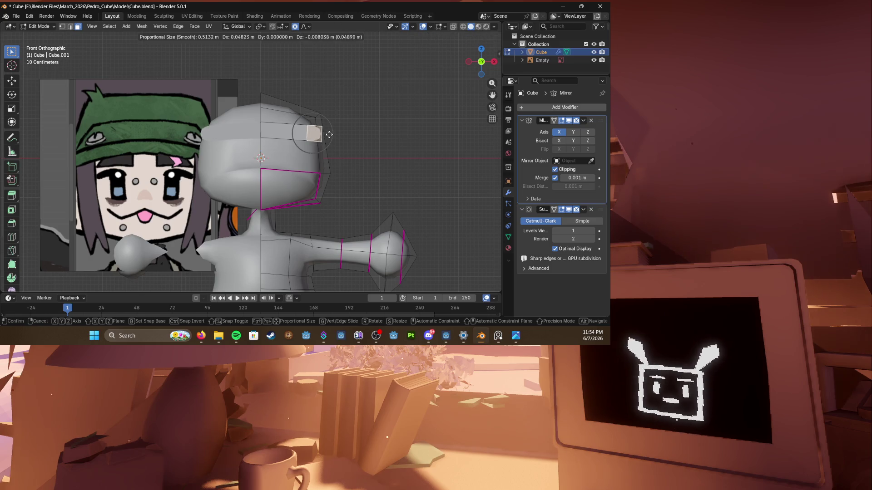
pyautogui.click(339, 135)
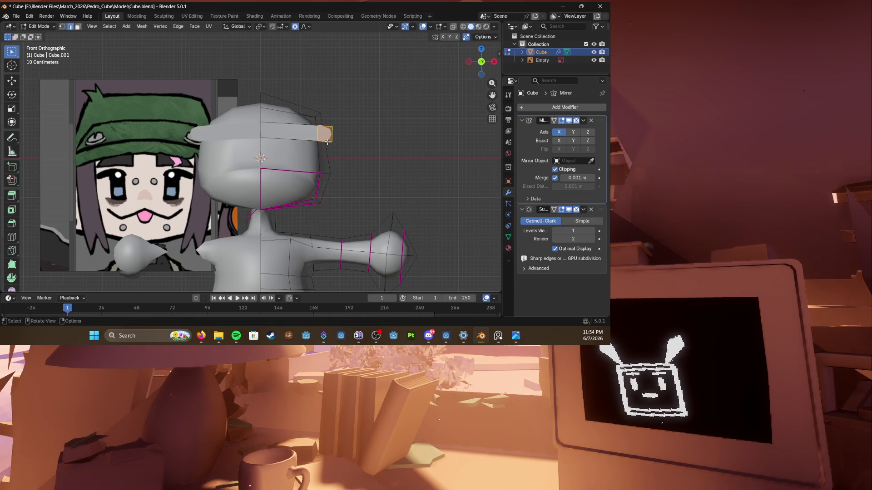
pyautogui.press('g')
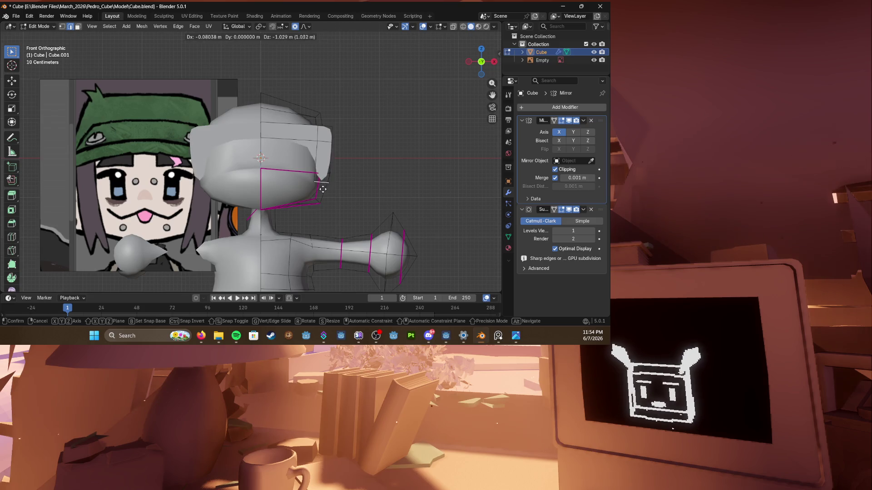
pyautogui.click(322, 197)
# Step: Set the new hair piece's edge crease to 1 and select the whole piece
pyautogui.hotkey('shift', 'e')
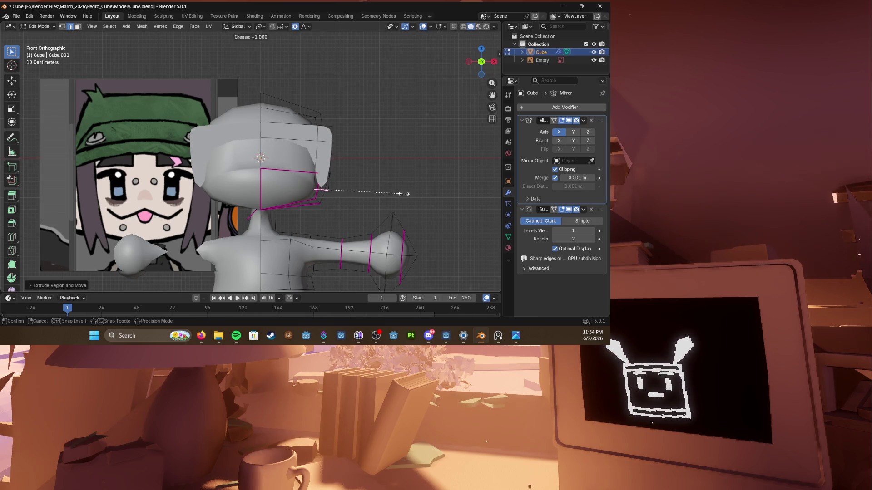
pyautogui.click(403, 193)
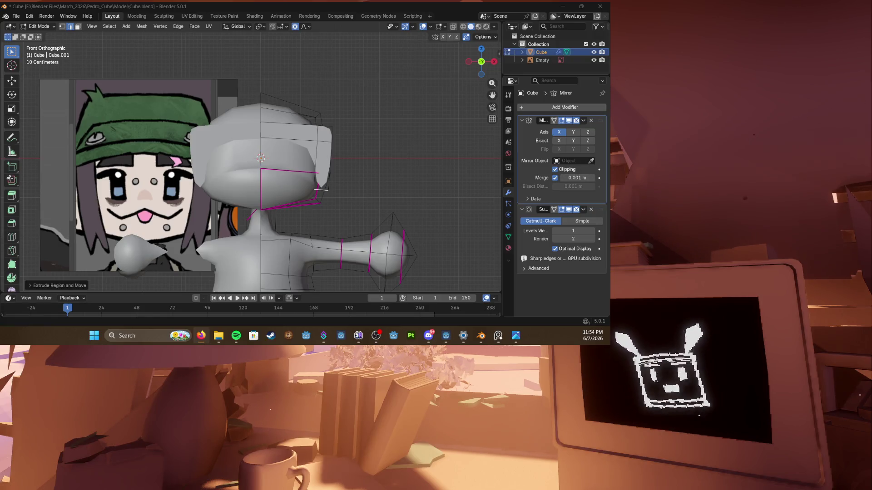
pyautogui.scroll(2, 321, 187)
pyautogui.scroll(-2, 339, 172)
pyautogui.scroll(2, 331, 129)
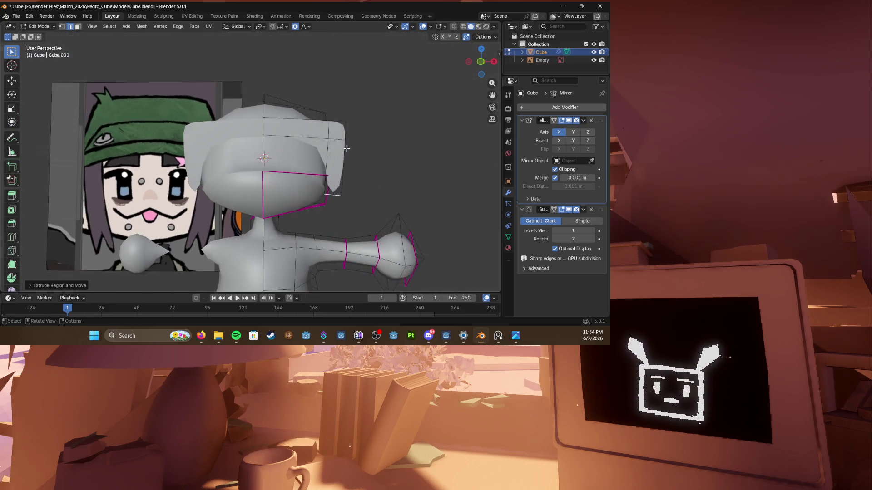
pyautogui.scroll(-3, 347, 149)
pyautogui.press('KP_3')
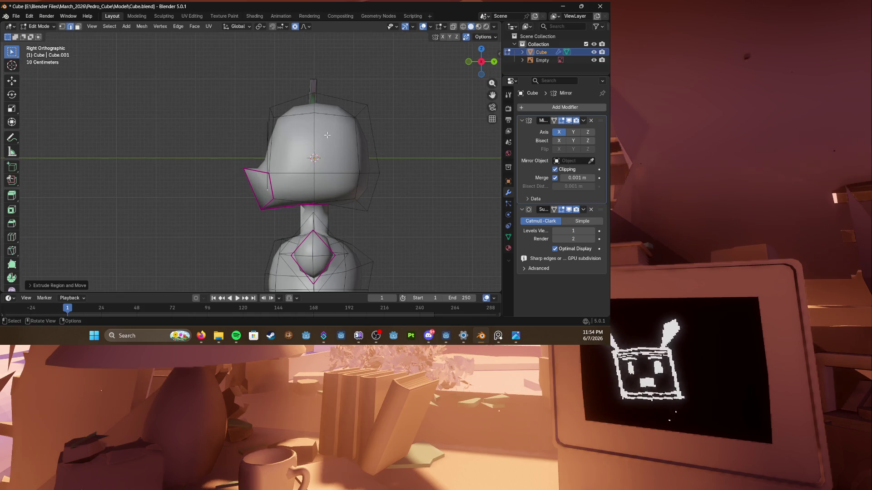
pyautogui.press('KP_1')
pyautogui.scroll(1, 327, 134)
pyautogui.press('l')
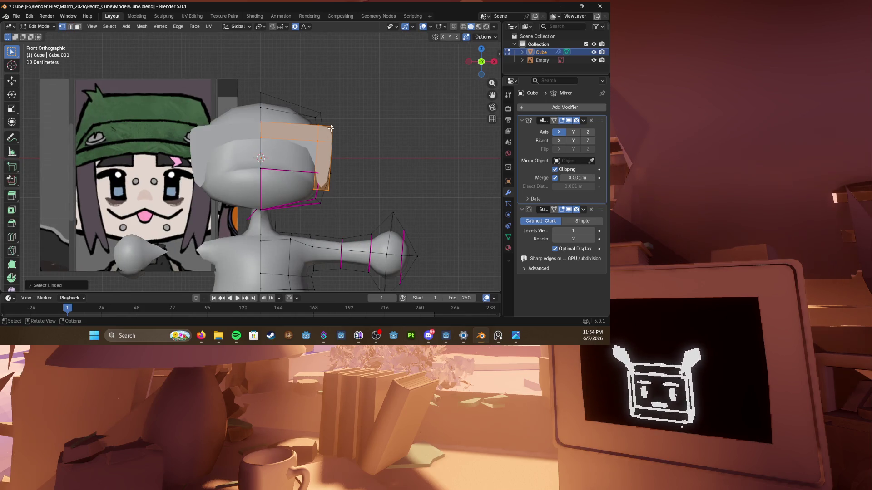
# Step: Nudge the selected loop, then select the hair's connected side faces and extrude them in side view
pyautogui.moveTo(261, 129)
pyautogui.mouseDown(button='middle')
pyautogui.moveTo(232, 140)
pyautogui.moveTo(227, 181)
pyautogui.moveTo(239, 166)
pyautogui.mouseUp(button='middle')
pyautogui.press('g')
pyautogui.click(226, 144)
pyautogui.scroll(4, 234, 150)
pyautogui.click(227, 181)
pyautogui.press('l')
pyautogui.press('3')
pyautogui.press('e')
pyautogui.click(280, 163)
pyautogui.moveTo(280, 164); pyautogui.dragTo(279, 164, button='middle')
pyautogui.press('1')
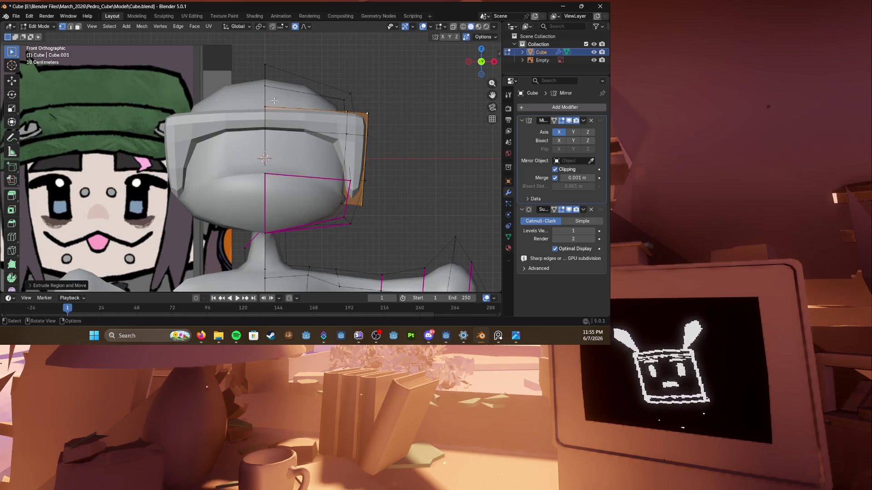
pyautogui.scroll(3, 247, 114)
# Step: Extrude the side faces once more in see-through and lower the new geometry along Z
pyautogui.hotkey('alt', 'z')
pyautogui.press('e')
pyautogui.hotkey('alt', 'z')
pyautogui.moveTo(273, 170)
pyautogui.mouseDown(button='middle')
pyautogui.moveTo(307, 157)
pyautogui.moveTo(273, 164)
pyautogui.mouseUp(button='middle')
pyautogui.press('g')
pyautogui.press('z')
pyautogui.click(318, 158)
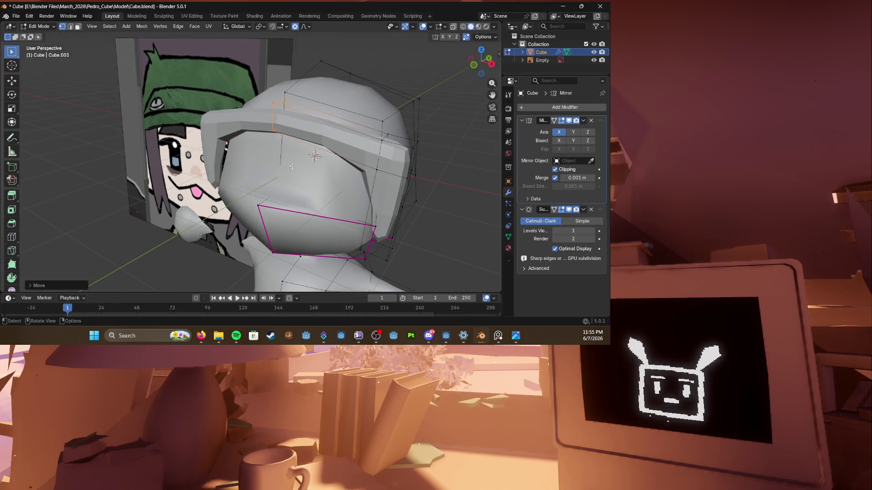
# Step: In front-view wireframe, slide the hair's upper edge loop down to hug the head, then back to solid
pyautogui.press('3')
pyautogui.press('1')
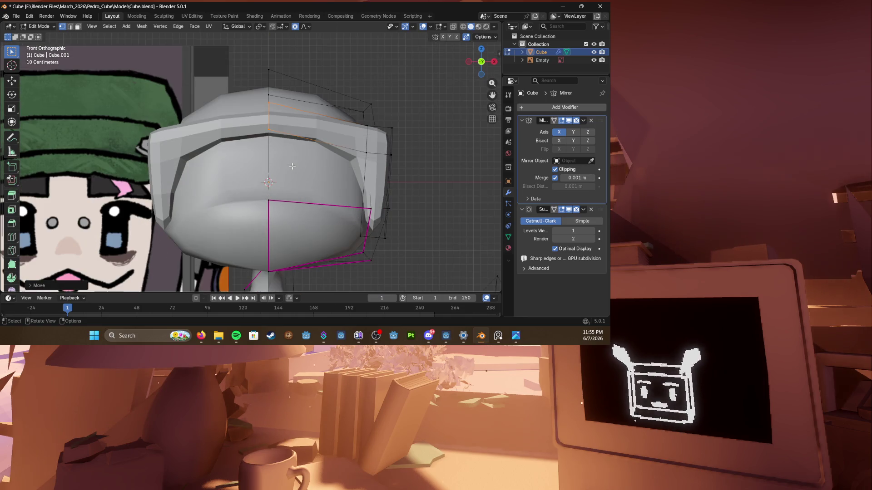
pyautogui.hotkey('shift', 'z')
pyautogui.press('g')
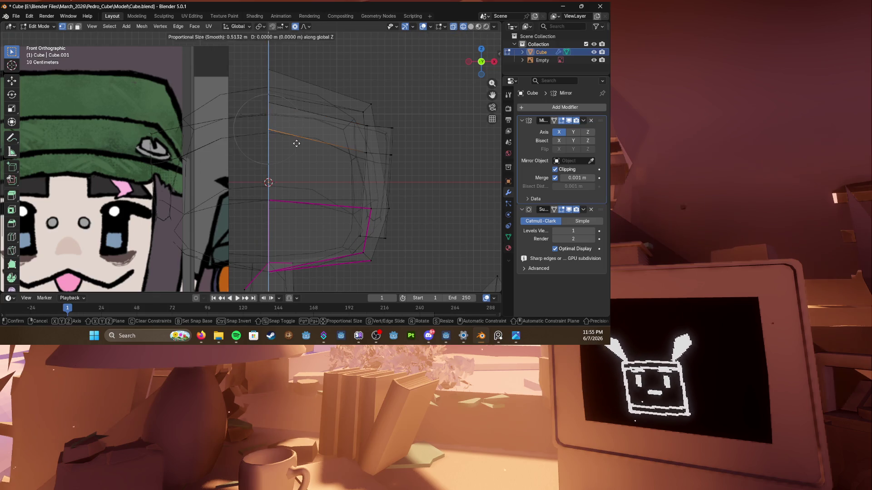
pyautogui.click(300, 147)
pyautogui.hotkey('shift', 'z')
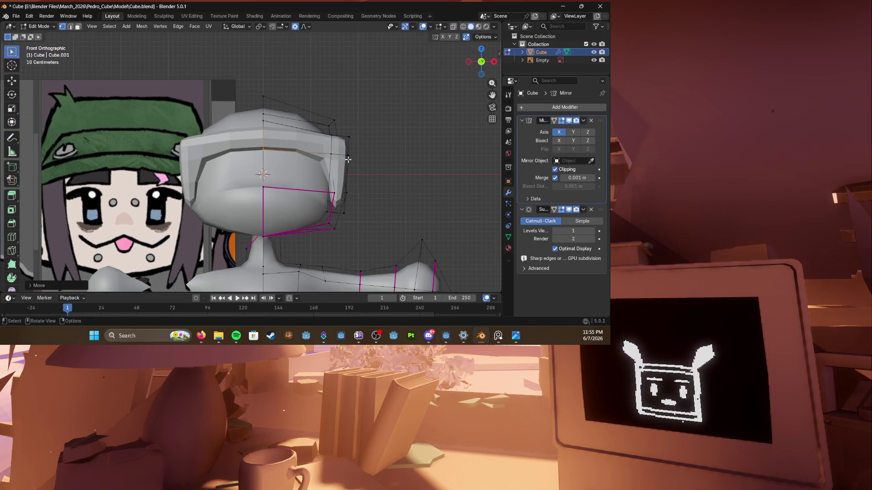
pyautogui.moveTo(347, 160); pyautogui.dragTo(311, 165, button='middle')
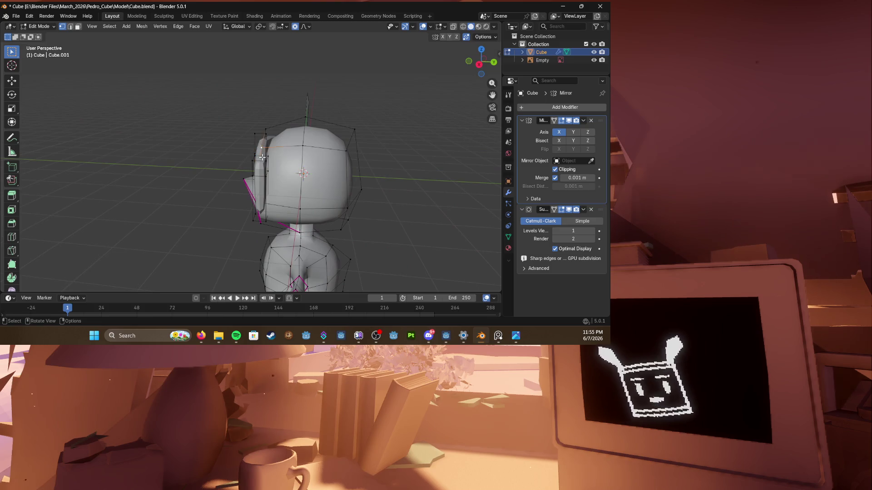
pyautogui.scroll(2, 261, 156)
# Step: Select faces on the ear strip and grow the selection across it
pyautogui.click(267, 133)
pyautogui.moveTo(340, 157)
pyautogui.mouseDown(button='middle')
pyautogui.moveTo(374, 149)
pyautogui.moveTo(253, 154)
pyautogui.mouseUp(button='middle')
pyautogui.click(231, 155)
pyautogui.press('ctrl+KP_Add')
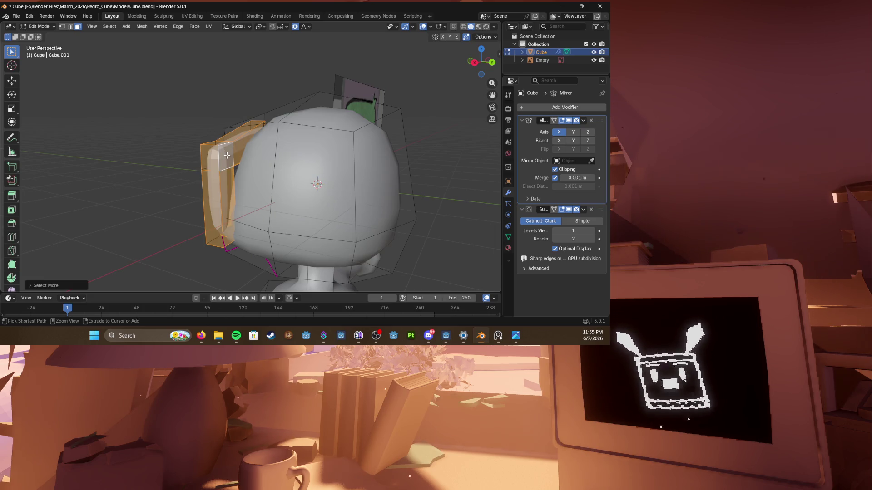
pyautogui.click(227, 156)
pyautogui.scroll(3, 226, 156)
pyautogui.scroll(3, 223, 140)
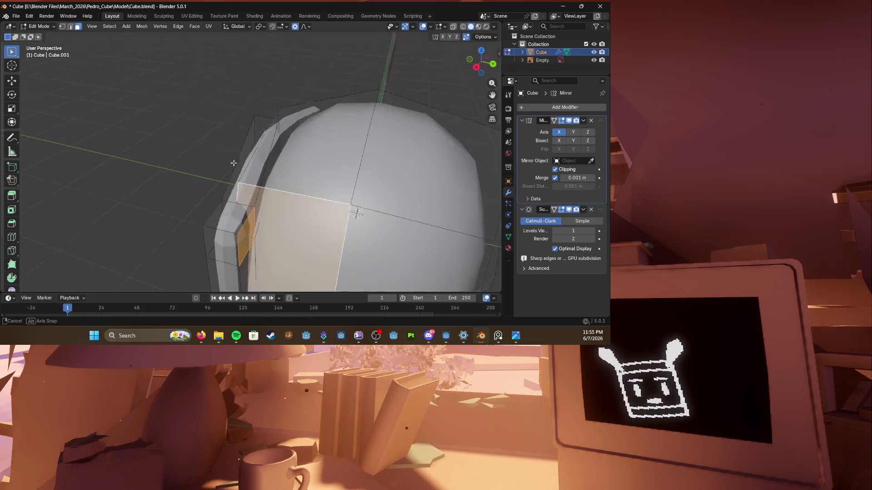
# Step: Inspect the ear region, then select the whole head mesh with Ctrl+L and hide it
pyautogui.moveTo(225, 143)
pyautogui.mouseDown(button='middle')
pyautogui.moveTo(199, 256)
pyautogui.moveTo(220, 203)
pyautogui.mouseUp(button='middle')
pyautogui.scroll(-5, 218, 204)
pyautogui.scroll(3, 220, 204)
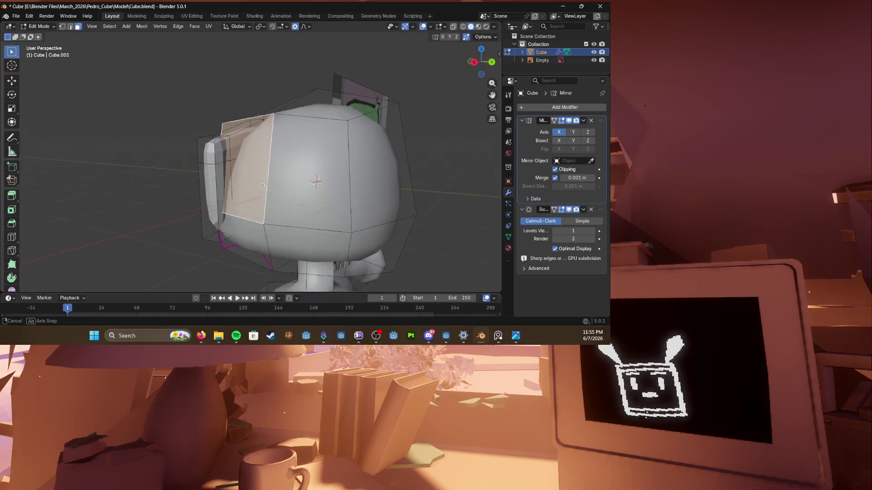
pyautogui.scroll(4, 211, 170)
pyautogui.scroll(-5, 195, 138)
pyautogui.moveTo(226, 157); pyautogui.dragTo(250, 176, button='middle')
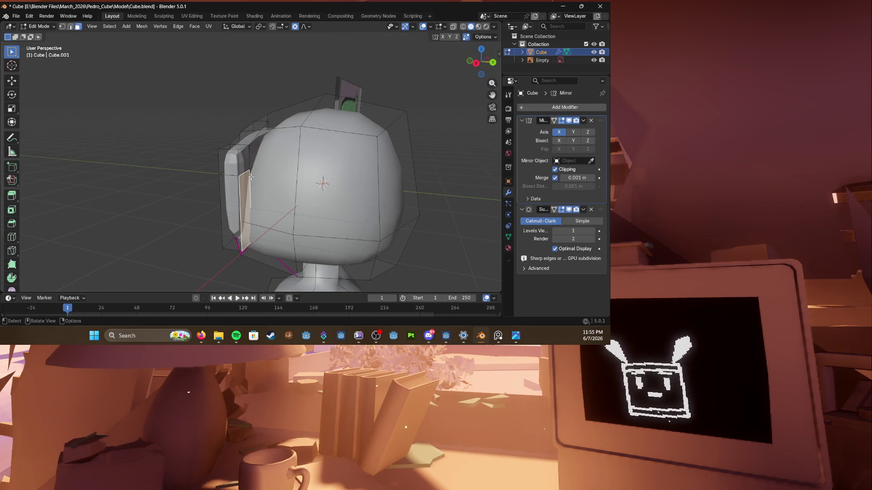
pyautogui.scroll(3, 238, 155)
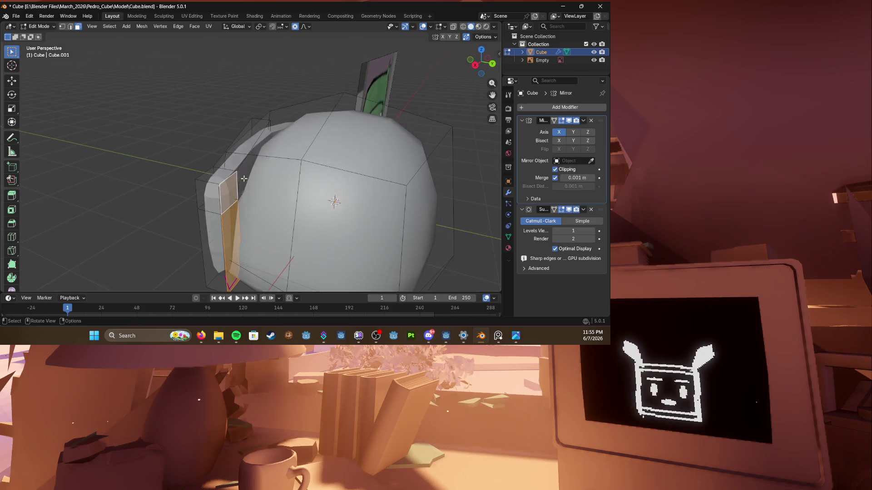
pyautogui.scroll(3, 239, 150)
pyautogui.moveTo(238, 147)
pyautogui.mouseDown(button='middle')
pyautogui.moveTo(258, 128)
pyautogui.moveTo(292, 143)
pyautogui.moveTo(307, 136)
pyautogui.mouseUp(button='middle')
pyautogui.scroll(-5, 257, 128)
pyautogui.click(311, 131)
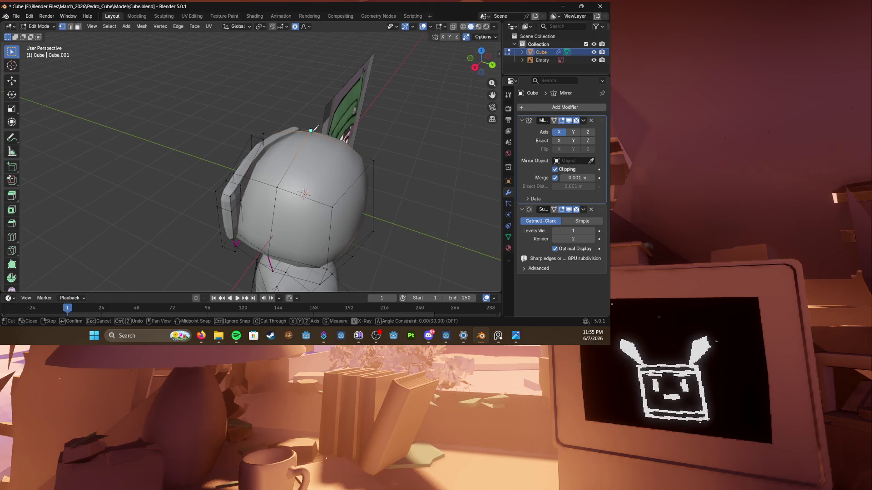
pyautogui.hotkey('ctrl', 'l')
pyautogui.press('h')
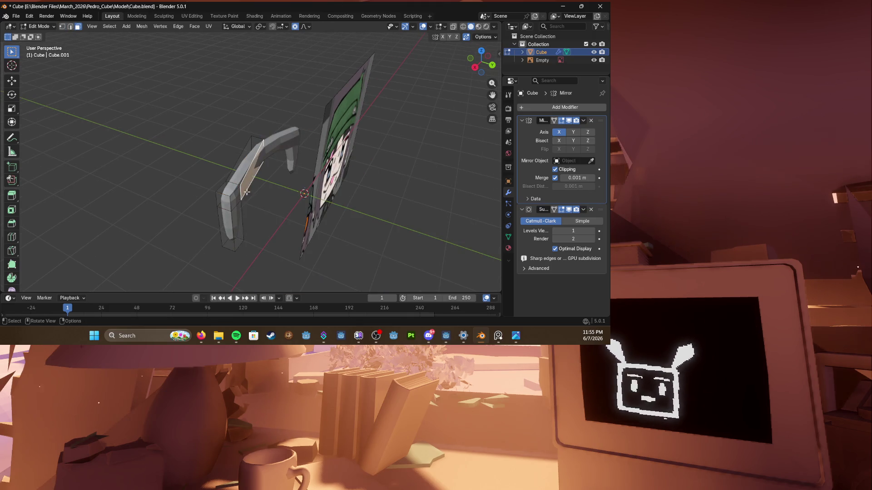
# Step: Select the lower hair section and move it into place from the right side view
pyautogui.click(235, 220)
pyautogui.press('KP_1')
pyautogui.press('KP_3')
pyautogui.press('KP_1')
pyautogui.press('KP_3')
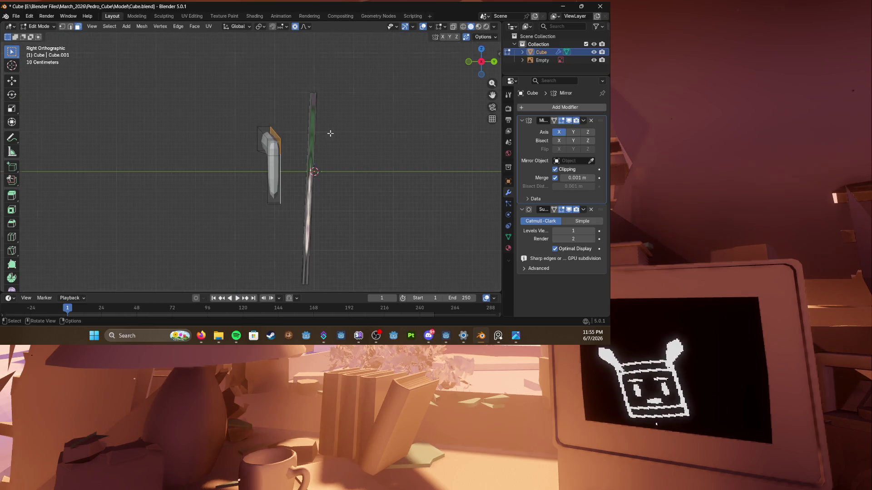
pyautogui.press('g')
pyautogui.click(332, 134)
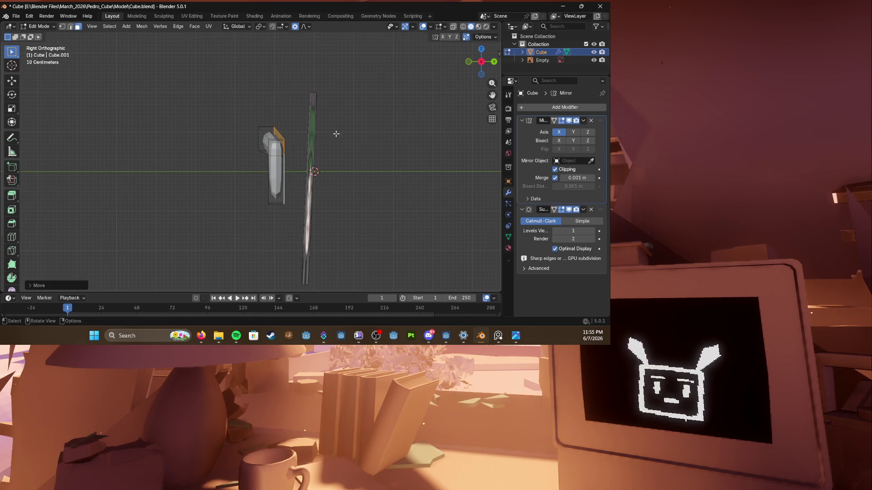
pyautogui.moveTo(327, 149); pyautogui.dragTo(259, 177, button='middle')
# Step: Try a proportional move on the hair side piece in right view and cancel it
pyautogui.click(183, 157)
pyautogui.press('KP_3')
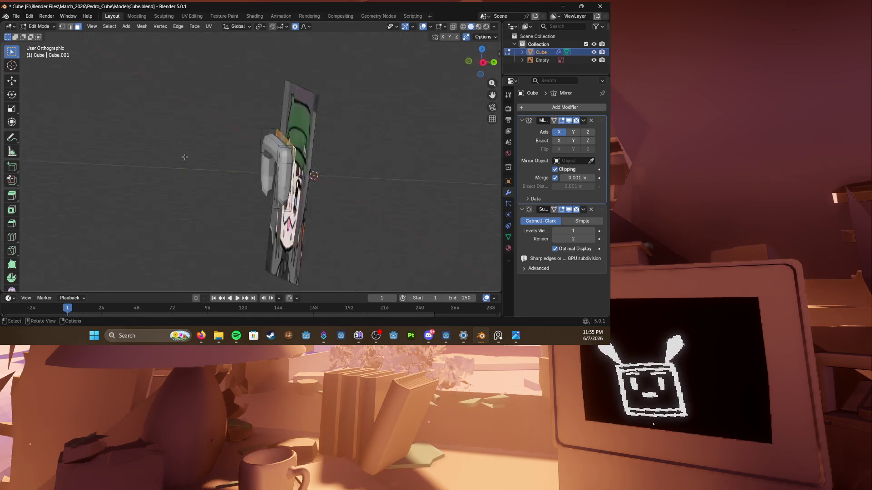
pyautogui.press('g')
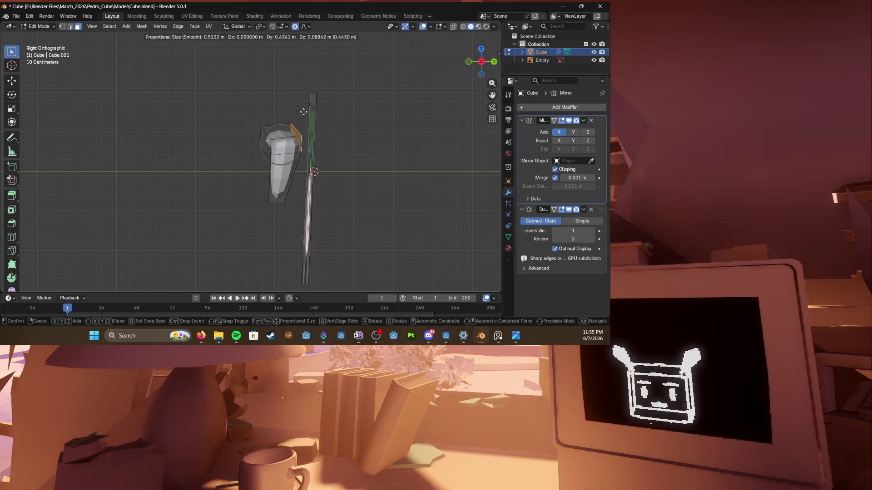
pyautogui.rightClick(315, 110)
# Step: Adjust a single vertex of the side piece, check it from side and front, and begin a soft move
pyautogui.click(290, 134)
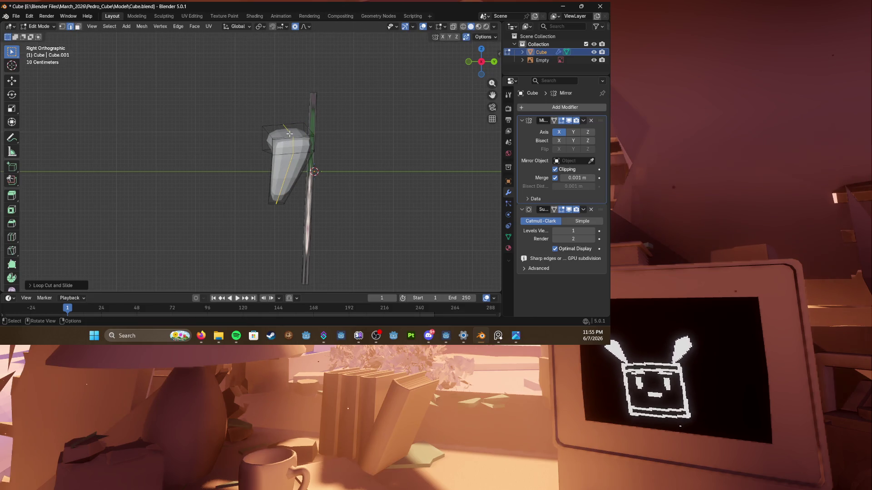
pyautogui.press('g')
pyautogui.click(293, 122)
pyautogui.moveTo(293, 136); pyautogui.dragTo(371, 141, button='middle')
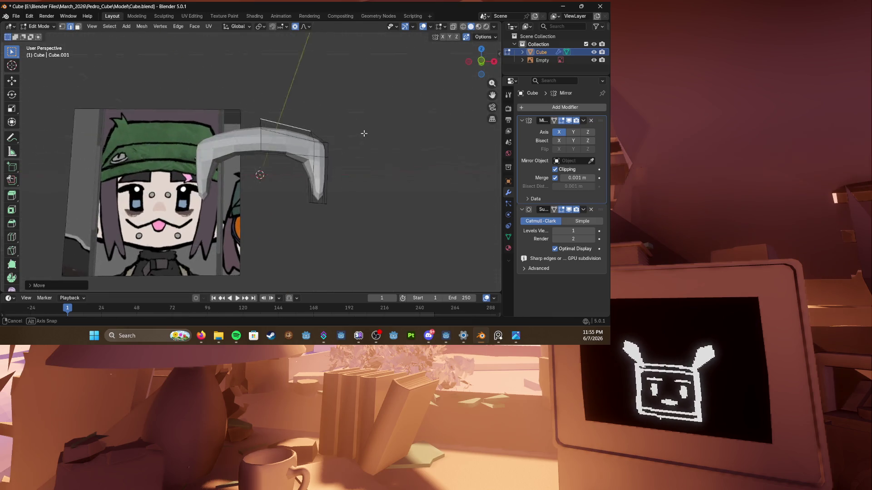
pyautogui.press('KP_3')
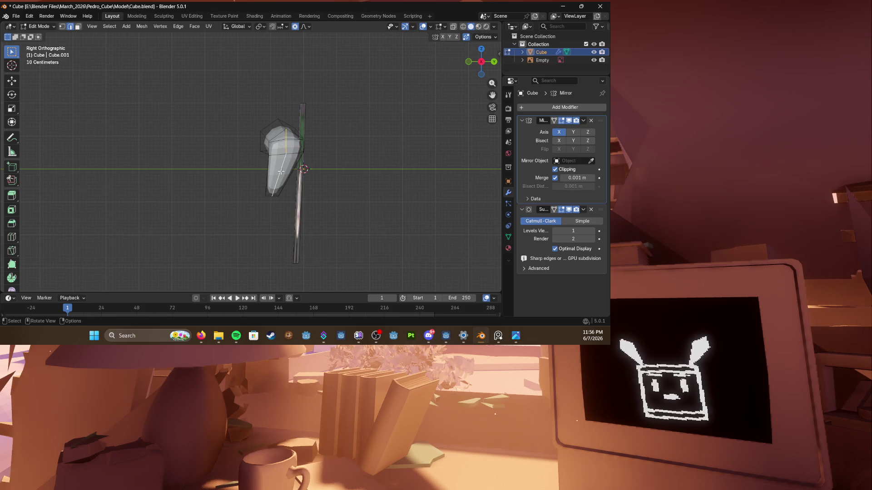
pyautogui.press('KP_1')
pyautogui.press('g')
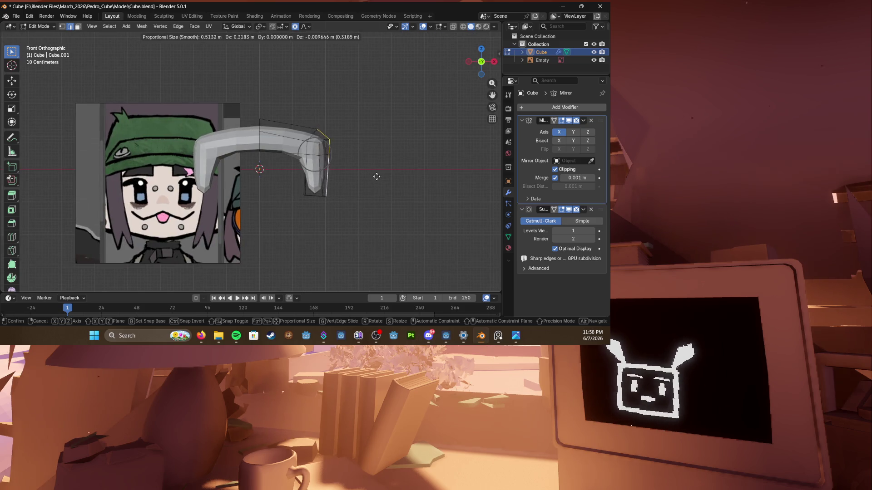
# Step: Confirm the move, switch to wireframe, and reposition and rotate the lock's bottom vertices
pyautogui.click(381, 178)
pyautogui.press('z')
pyautogui.click(365, 134)
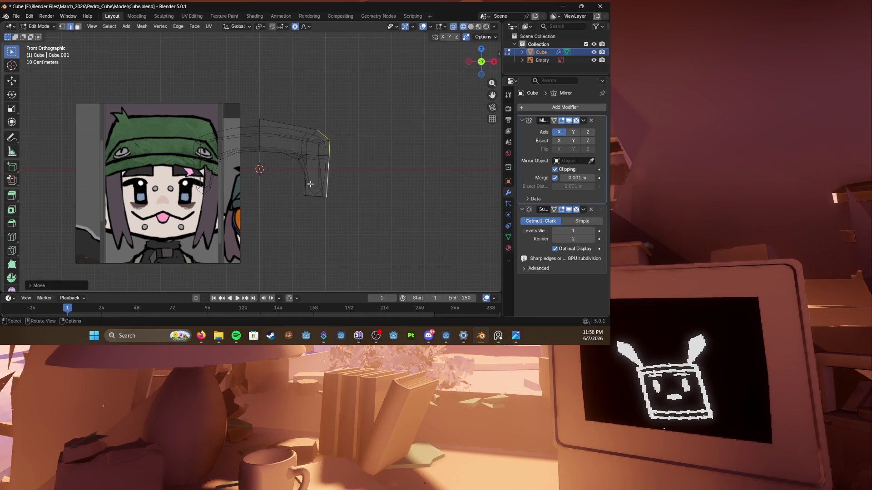
pyautogui.press('g')
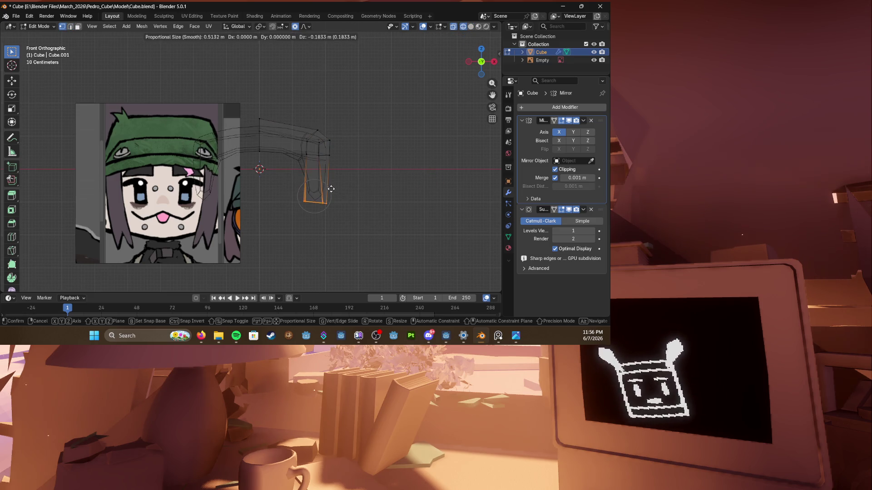
pyautogui.click(331, 187)
pyautogui.press('r')
pyautogui.click(338, 199)
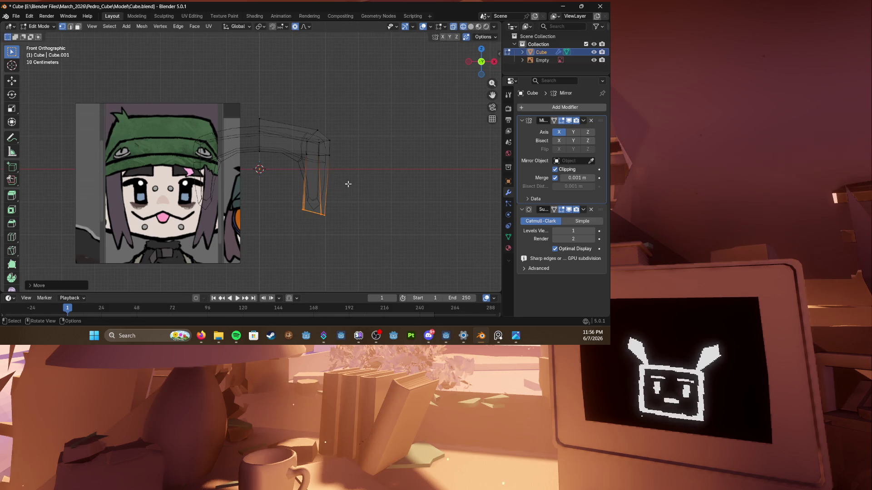
# Step: Extrude the side lock's bottom downward and position the new tip and the loop above it
pyautogui.press('e')
pyautogui.click(341, 219)
pyautogui.press('g')
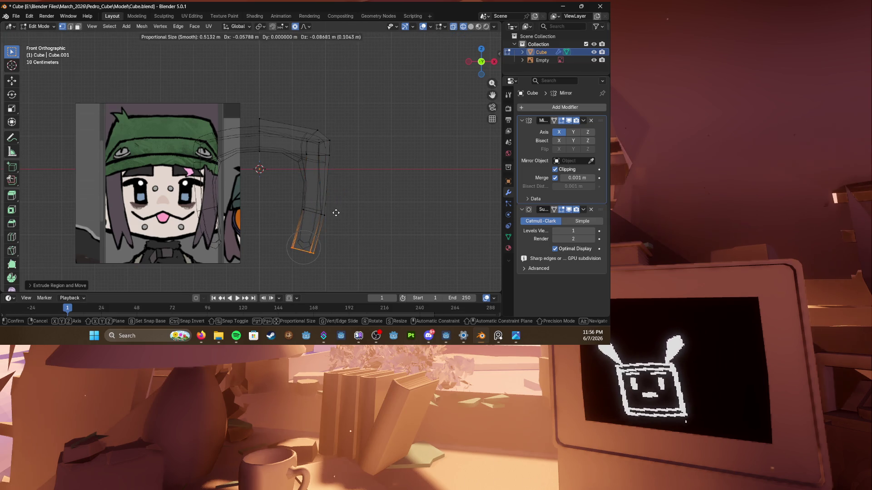
pyautogui.click(337, 214)
pyautogui.keyDown('alt'); pyautogui.click(313, 194); pyautogui.keyUp('alt')
pyautogui.press('g')
pyautogui.click(364, 219)
pyautogui.scroll(2, 364, 219)
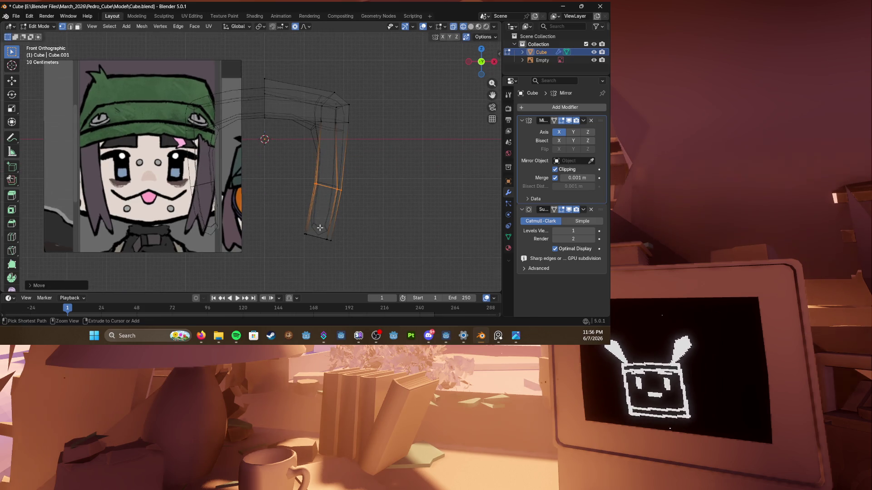
# Step: Add a loop cut to the lock, shape its bottom and tip, and return to solid shading
pyautogui.hotkey('ctrl', 'r')
pyautogui.click(329, 183)
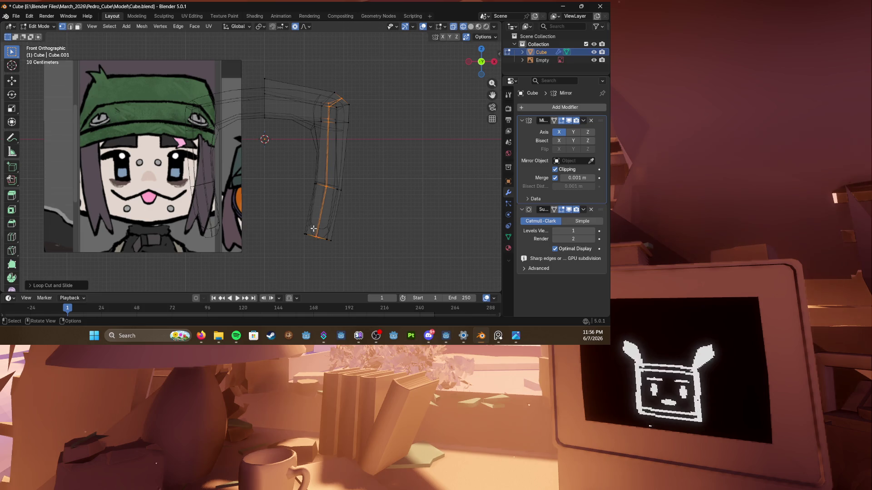
pyautogui.press('g')
pyautogui.click(320, 225)
pyautogui.press('g')
pyautogui.click(330, 227)
pyautogui.press('z')
pyautogui.scroll(-2, 344, 224)
pyautogui.press('g')
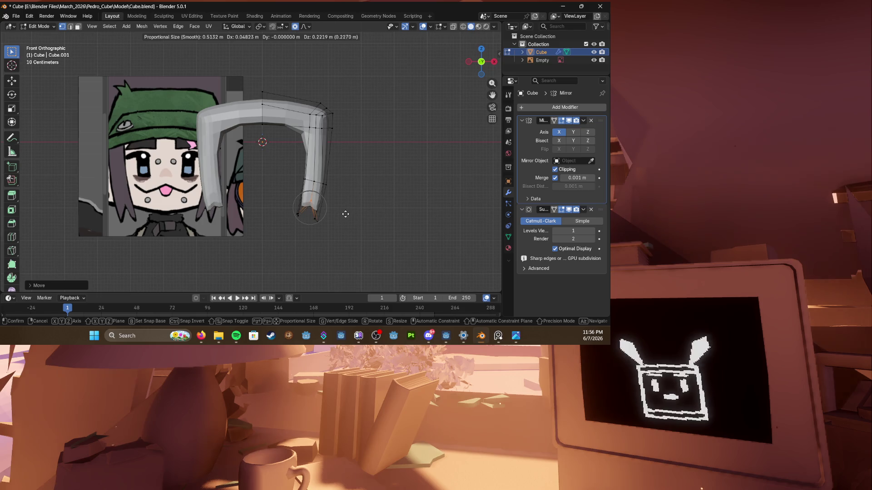
pyautogui.click(348, 202)
# Step: Review the hair from perspective and front view, then save the file
pyautogui.moveTo(348, 202)
pyautogui.mouseDown(button='middle')
pyautogui.moveTo(327, 193)
pyautogui.moveTo(338, 215)
pyautogui.mouseUp(button='middle')
pyautogui.scroll(-2, 338, 215)
pyautogui.press('KP_1')
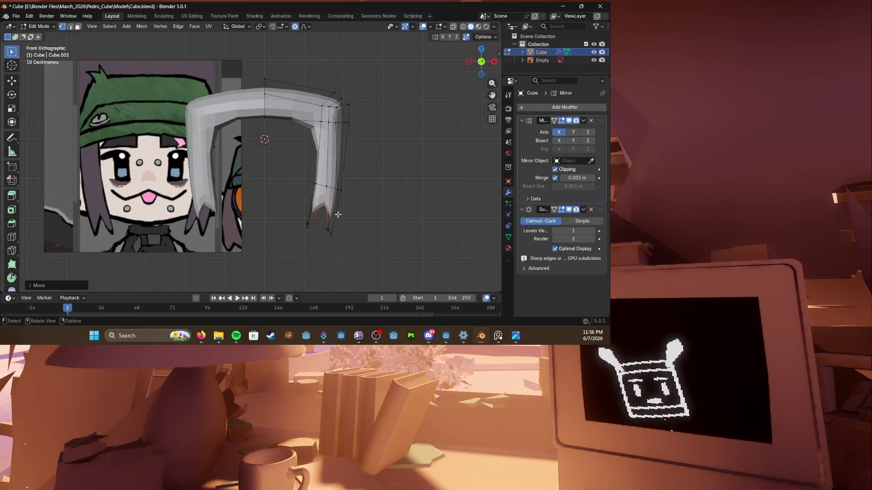
pyautogui.scroll(3, 338, 215)
pyautogui.hotkey('ctrl', 's')
pyautogui.moveTo(338, 215)
pyautogui.mouseDown(button='middle')
pyautogui.moveTo(271, 195)
pyautogui.moveTo(218, 196)
pyautogui.moveTo(176, 170)
pyautogui.mouseUp(button='middle')
pyautogui.scroll(-4, 271, 195)
pyautogui.scroll(2, 246, 196)
pyautogui.scroll(3, 218, 197)
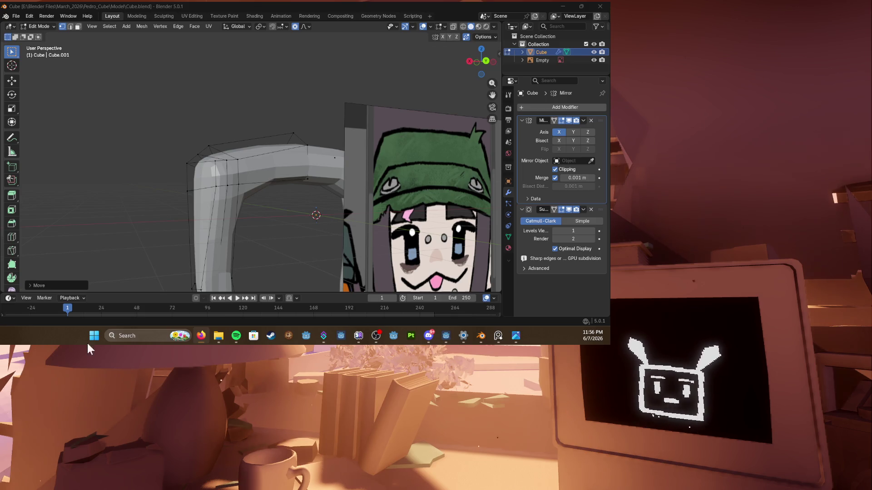
# Step: Check the model's other side, save the file, and return to front view
pyautogui.moveTo(273, 191); pyautogui.dragTo(345, 176, button='middle')
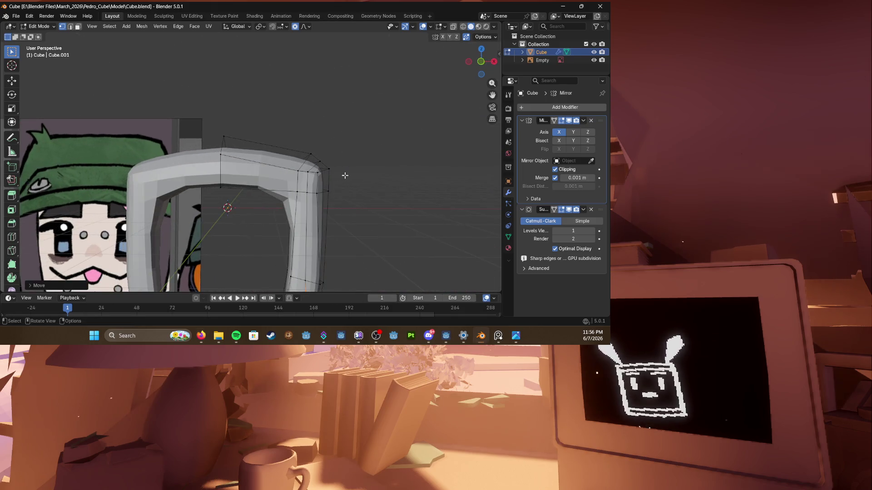
pyautogui.hotkey('ctrl', 's')
pyautogui.press('KP_1')
pyautogui.scroll(2, 345, 177)
pyautogui.scroll(-3, 334, 136)
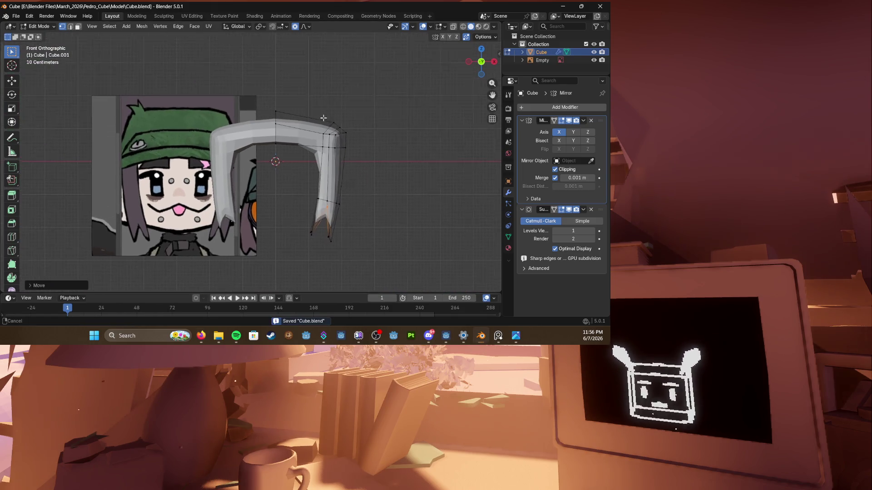
pyautogui.keyDown('shift'); pyautogui.moveTo(323, 118); pyautogui.dragTo(329, 120, button='middle'); pyautogui.keyUp('shift')
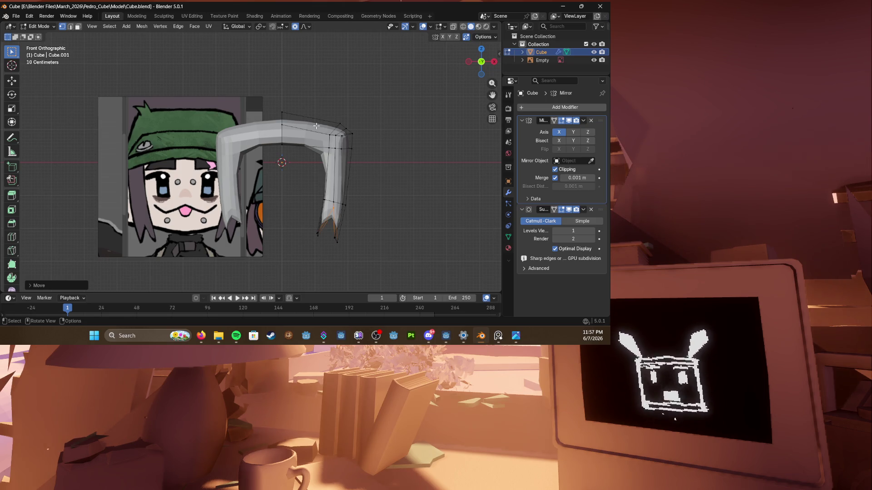
# Step: Select a face at the hair's upper corner and scale it down
pyautogui.moveTo(316, 126)
pyautogui.mouseDown(button='middle')
pyautogui.moveTo(242, 157)
pyautogui.moveTo(283, 179)
pyautogui.moveTo(247, 163)
pyautogui.moveTo(315, 176)
pyautogui.moveTo(327, 163)
pyautogui.mouseUp(button='middle')
pyautogui.click(225, 143)
pyautogui.scroll(-3, 283, 179)
pyautogui.press('s')
pyautogui.click(320, 176)
# Step: Move the selected upper hair vertices twice to start raising the arch
pyautogui.press('g')
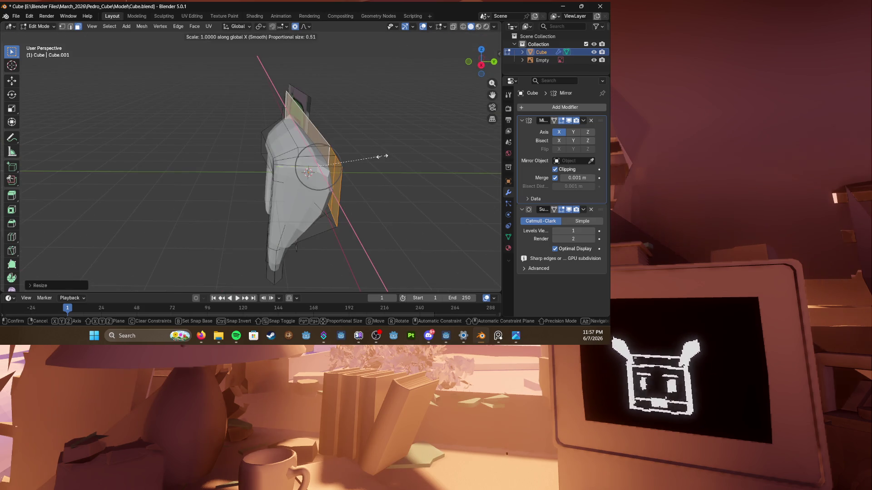
pyautogui.click(321, 157)
pyautogui.press('g')
pyautogui.click(383, 158)
pyautogui.moveTo(384, 159); pyautogui.dragTo(273, 150, button='middle')
# Step: Slide an edge loop along the strand and pull it sideways and down with X/Z-constrained moves
pyautogui.keyDown('alt'); pyautogui.click(150, 154); pyautogui.keyUp('alt')
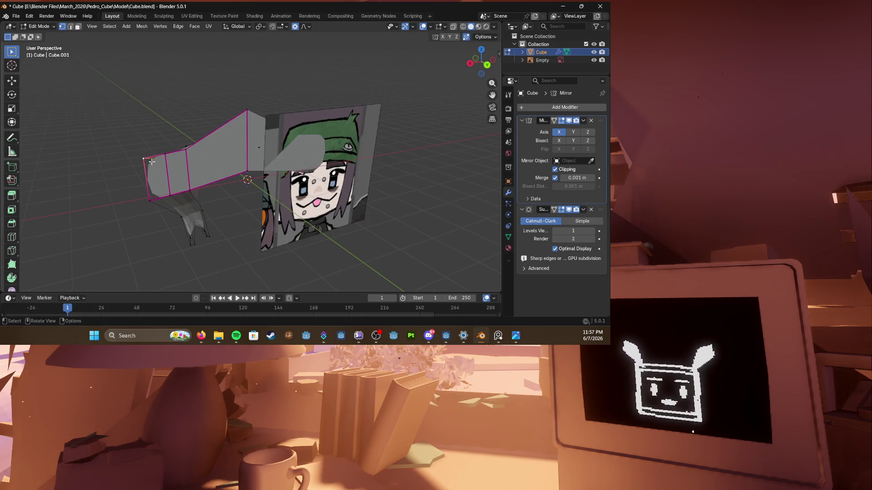
pyautogui.press('g')
pyautogui.press('g')
pyautogui.click(149, 170)
pyautogui.press('g')
pyautogui.click(184, 151)
pyautogui.press('g')
pyautogui.press('x')
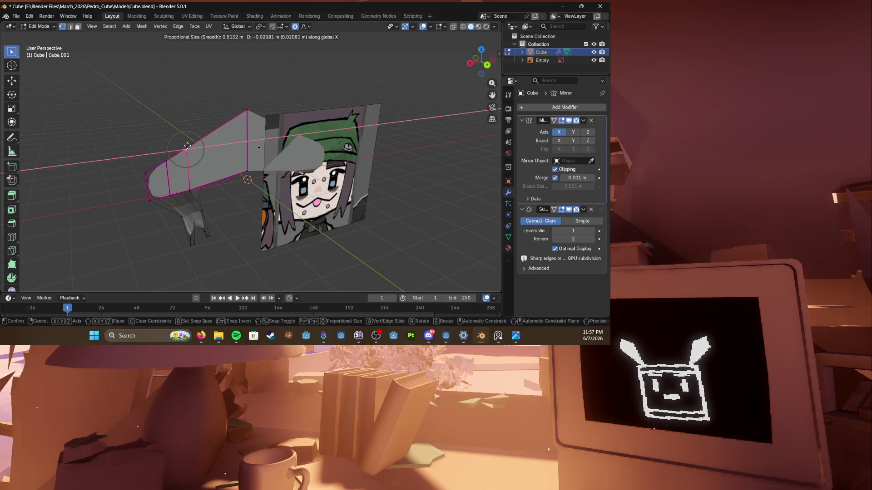
pyautogui.press('z')
pyautogui.click(166, 162)
pyautogui.moveTo(204, 163)
pyautogui.mouseDown(button='middle')
pyautogui.moveTo(227, 149)
pyautogui.moveTo(326, 140)
pyautogui.moveTo(242, 172)
pyautogui.mouseUp(button='middle')
pyautogui.scroll(2, 306, 139)
# Step: From the side, move hair vertices including hidden ones reached in see-through mode
pyautogui.press('g')
pyautogui.click(286, 136)
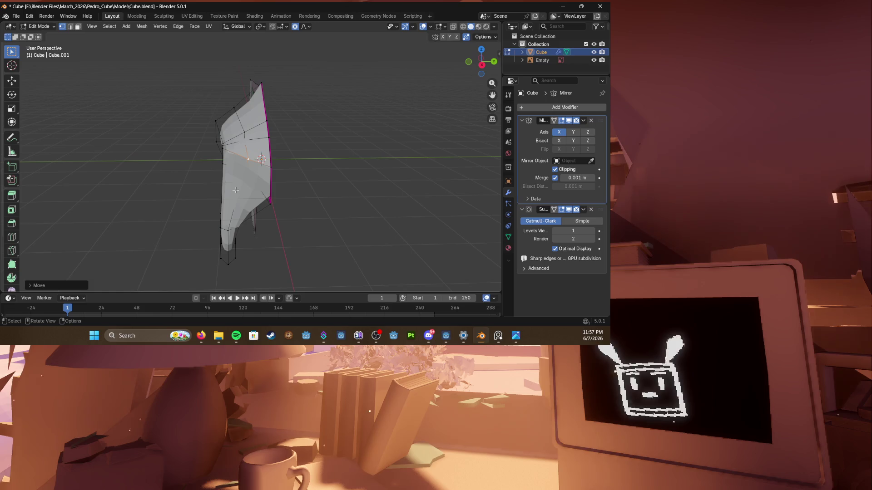
pyautogui.hotkey('alt', 'z')
pyautogui.press('g')
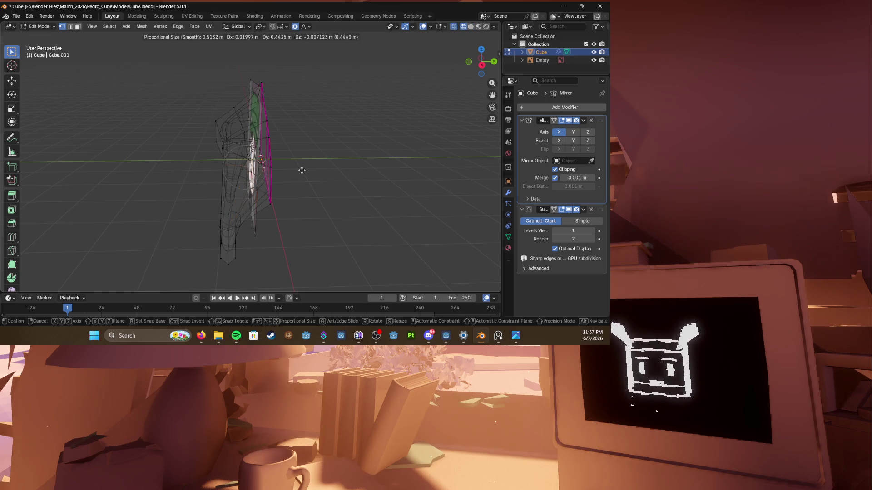
pyautogui.click(297, 179)
pyautogui.hotkey('alt', 'z')
pyautogui.moveTo(297, 179)
pyautogui.mouseDown(button='middle')
pyautogui.moveTo(320, 170)
pyautogui.moveTo(333, 177)
pyautogui.moveTo(286, 164)
pyautogui.moveTo(258, 141)
pyautogui.mouseUp(button='middle')
# Step: Round the hair band's arc with a few soft proportional moves
pyautogui.press('g')
pyautogui.click(320, 171)
pyautogui.press('g')
pyautogui.click(335, 177)
pyautogui.press('g')
pyautogui.click(249, 136)
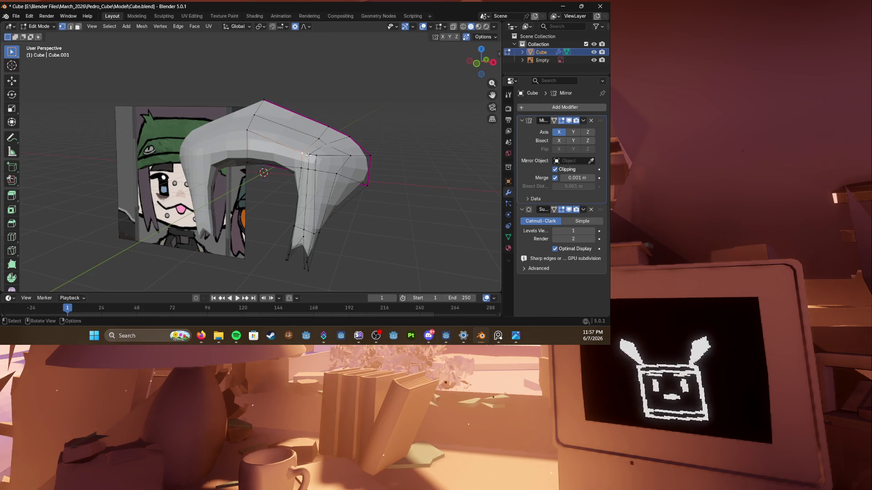
pyautogui.moveTo(274, 143); pyautogui.dragTo(265, 156, button='middle')
# Step: Raise vertices vertically and nudge them several times to smooth the arch
pyautogui.press('g')
pyautogui.press('z')
pyautogui.click(261, 158)
pyautogui.press('g')
pyautogui.click(261, 158)
pyautogui.press('g')
pyautogui.click(266, 155)
pyautogui.press('g')
pyautogui.click(278, 143)
# Step: Lift the arch's top along Z and taper the side lock with a final side-view move
pyautogui.press('g')
pyautogui.click(266, 139)
pyautogui.press('g')
pyautogui.press('z')
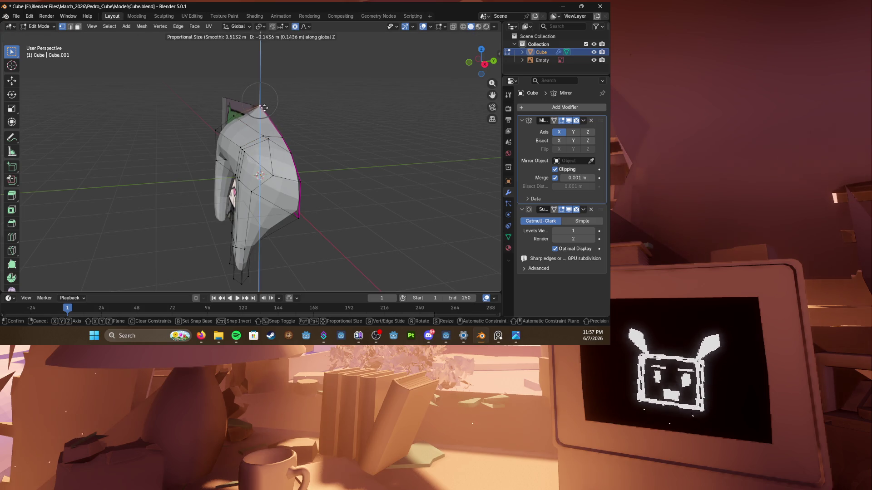
pyautogui.click(264, 115)
pyautogui.moveTo(264, 136); pyautogui.dragTo(204, 150, button='middle')
pyautogui.press('g')
pyautogui.click(311, 124)
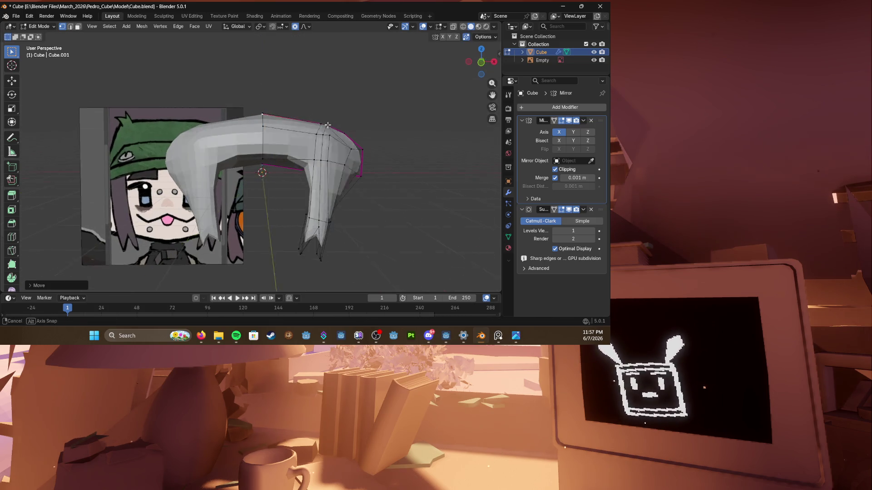
# Step: Check the strand against the edge-on reference image and nudge two vertex groups into place
pyautogui.moveTo(312, 137); pyautogui.dragTo(293, 136, button='middle')
pyautogui.press('KP_1')
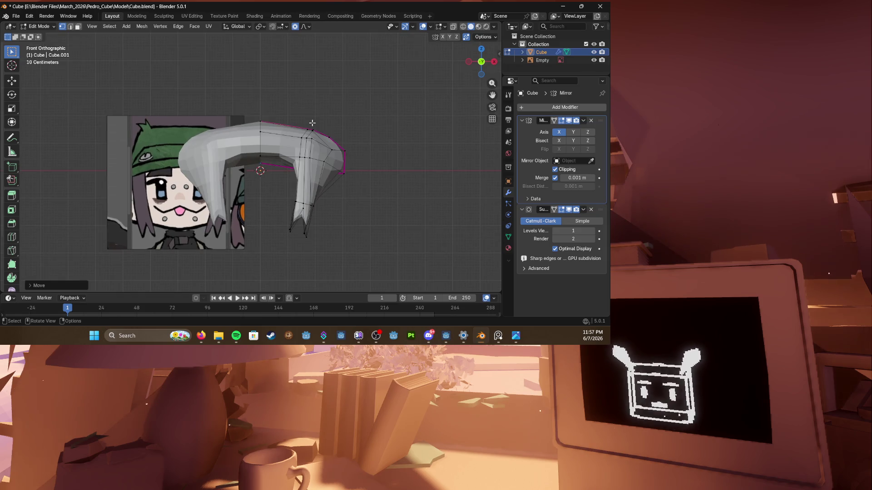
pyautogui.scroll(3, 313, 123)
pyautogui.moveTo(312, 136)
pyautogui.mouseDown(button='middle')
pyautogui.moveTo(258, 151)
pyautogui.moveTo(157, 147)
pyautogui.mouseUp(button='middle')
pyautogui.scroll(4, 225, 148)
pyautogui.moveTo(157, 147)
pyautogui.mouseDown()
pyautogui.moveTo(143, 154)
pyautogui.moveTo(185, 202)
pyautogui.mouseUp()
pyautogui.moveTo(186, 200)
pyautogui.mouseDown(button='middle')
pyautogui.moveTo(252, 218)
pyautogui.moveTo(266, 204)
pyautogui.moveTo(235, 168)
pyautogui.moveTo(189, 170)
pyautogui.moveTo(219, 171)
pyautogui.moveTo(198, 183)
pyautogui.moveTo(245, 150)
pyautogui.moveTo(275, 166)
pyautogui.moveTo(334, 146)
pyautogui.mouseUp(button='middle')
pyautogui.press('g')
pyautogui.click(194, 190)
pyautogui.press('g')
pyautogui.click(273, 170)
# Step: In front ortho, pull the strand's outer-edge vertices inward so it hugs the head outline
pyautogui.press('KP_1')
pyautogui.press('g')
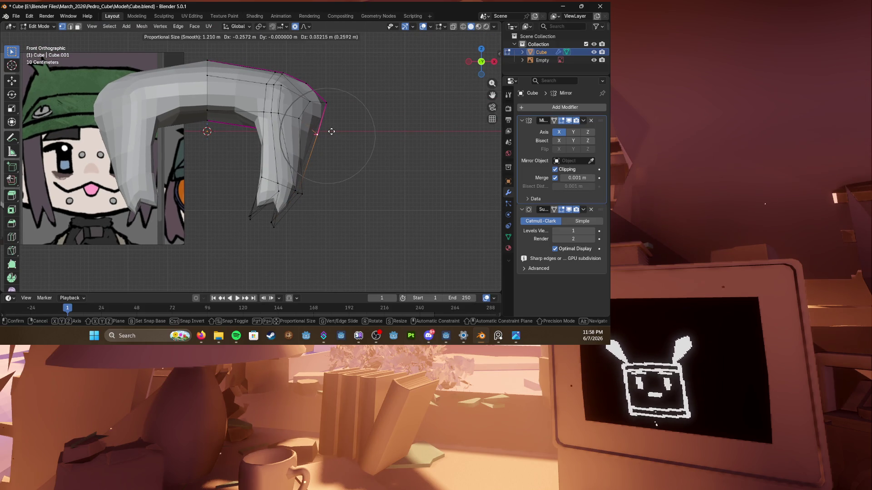
pyautogui.click(327, 130)
pyautogui.press('g')
pyautogui.click(321, 130)
pyautogui.press('g')
pyautogui.click(313, 126)
pyautogui.press('g')
pyautogui.click(305, 102)
pyautogui.press('g')
pyautogui.click(303, 120)
pyautogui.press('g')
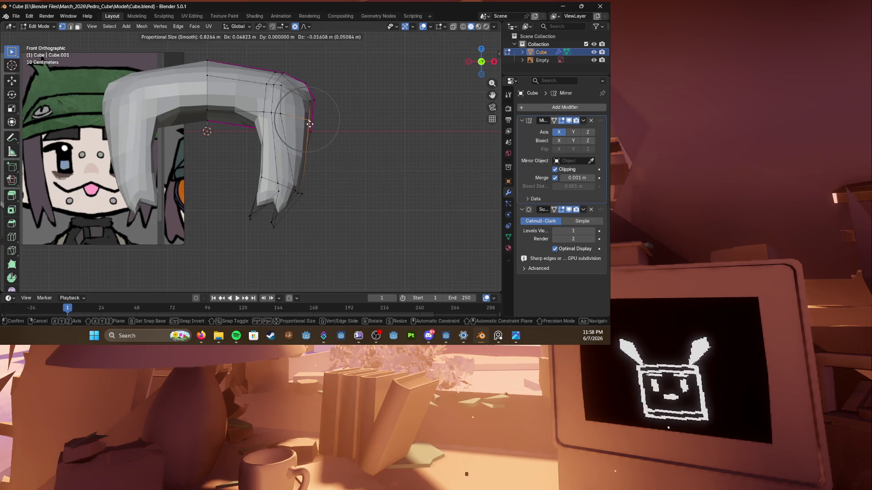
pyautogui.click(298, 125)
pyautogui.scroll(-1, 299, 124)
pyautogui.scroll(1, 298, 124)
# Step: Adjust the strand once more from a perspective view and save the file
pyautogui.moveTo(292, 190)
pyautogui.mouseDown(button='middle')
pyautogui.moveTo(263, 199)
pyautogui.moveTo(261, 128)
pyautogui.mouseUp(button='middle')
pyautogui.press('g')
pyautogui.click(263, 199)
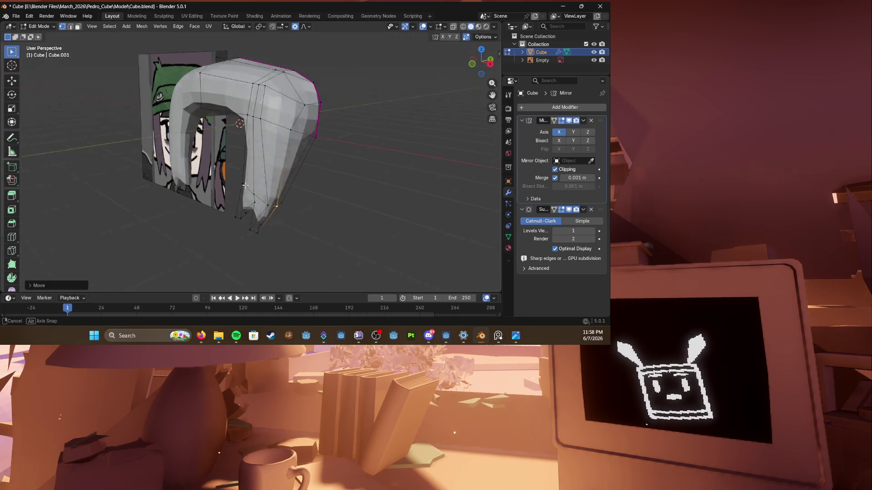
pyautogui.hotkey('ctrl', 's')
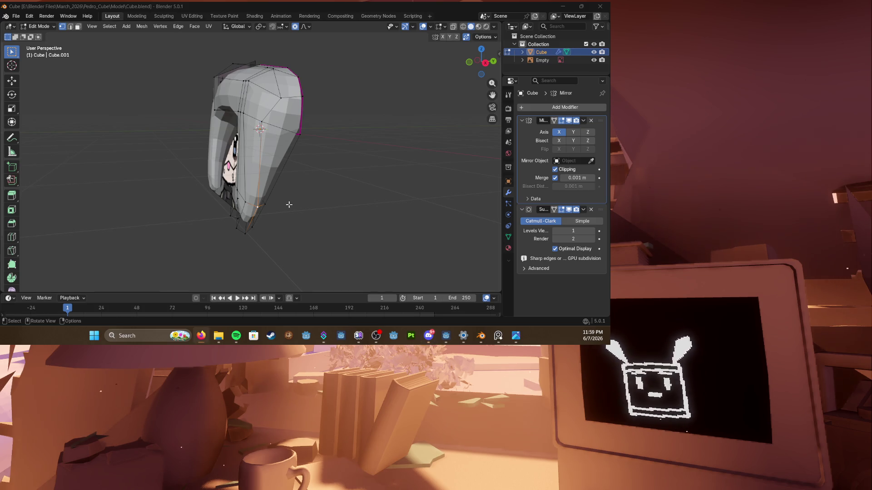
# Step: In front-view wireframe, reposition the strand tip vertices and the row above them
pyautogui.press('KP_1')
pyautogui.scroll(5, 340, 204)
pyautogui.scroll(-3, 341, 204)
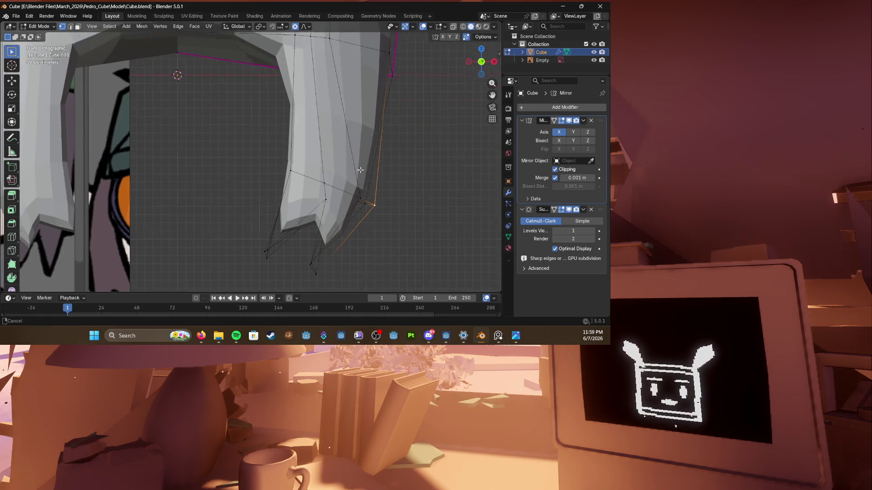
pyautogui.hotkey('shift', 'z')
pyautogui.moveTo(310, 176); pyautogui.dragTo(344, 211)
pyautogui.press('g')
pyautogui.click(342, 200)
pyautogui.moveTo(310, 152); pyautogui.dragTo(341, 176)
pyautogui.press('g')
pyautogui.click(344, 170)
pyautogui.scroll(-4, 324, 178)
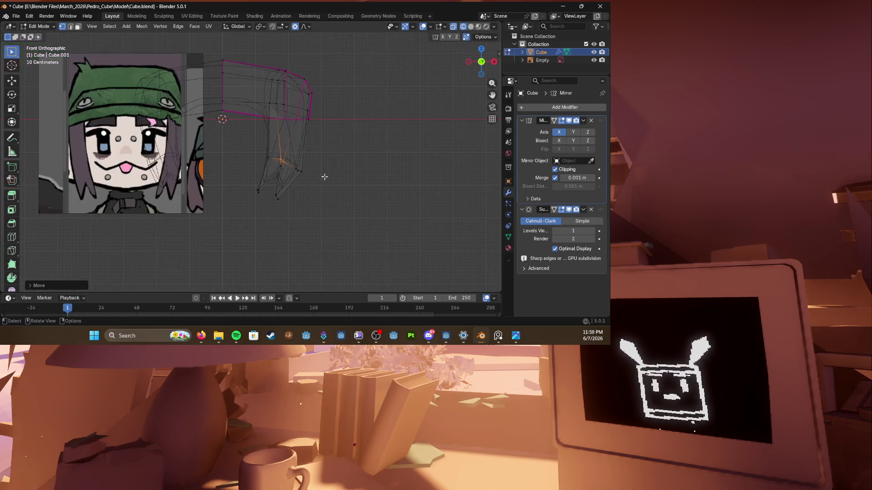
# Step: Return to solid shading, save the file, and leave Edit Mode to view the whole character
pyautogui.press('z')
pyautogui.click(278, 183)
pyautogui.scroll(-3, 273, 183)
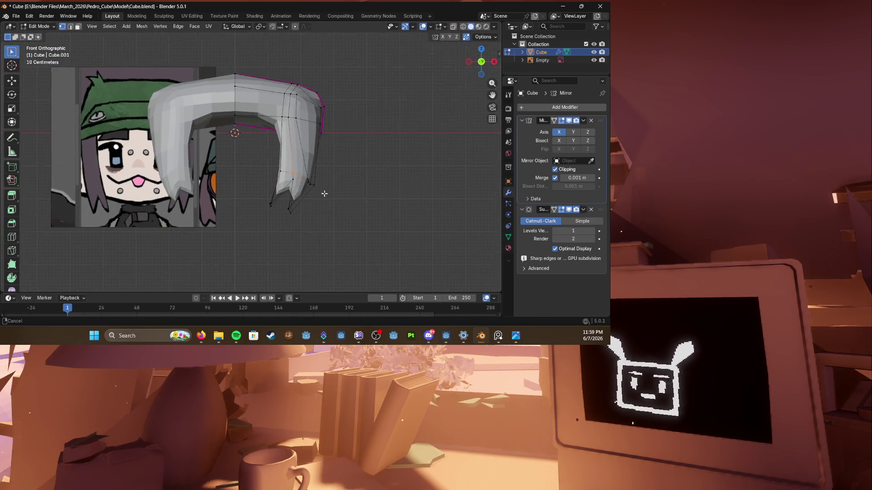
pyautogui.hotkey('ctrl', 's')
pyautogui.scroll(2, 272, 183)
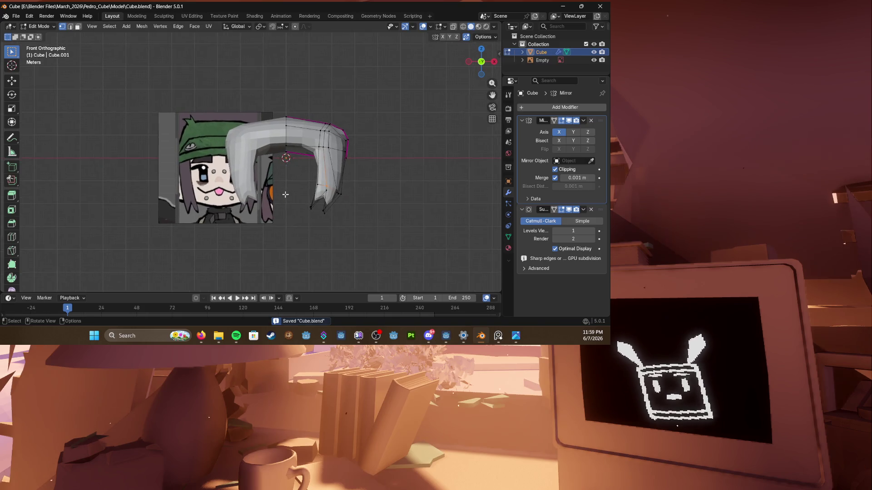
pyautogui.scroll(2, 279, 191)
pyautogui.press('Tab')
# Step: Hide the character mesh and slide the reference image sideways along X
pyautogui.rightClick(343, 141)
pyautogui.press('Escape')
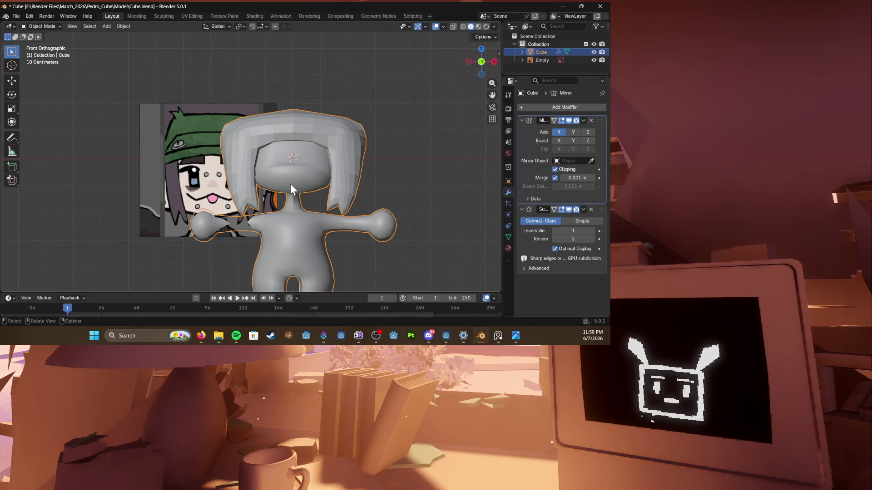
pyautogui.press('h')
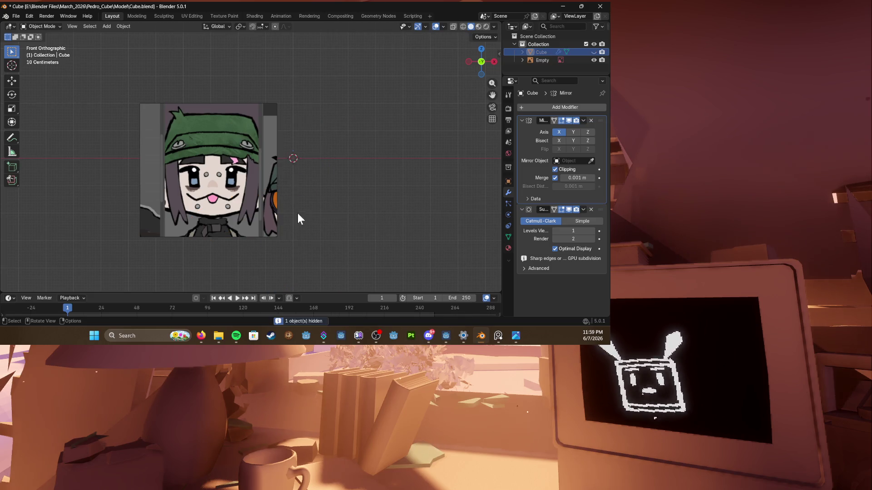
pyautogui.hotkey('alt', 'h')
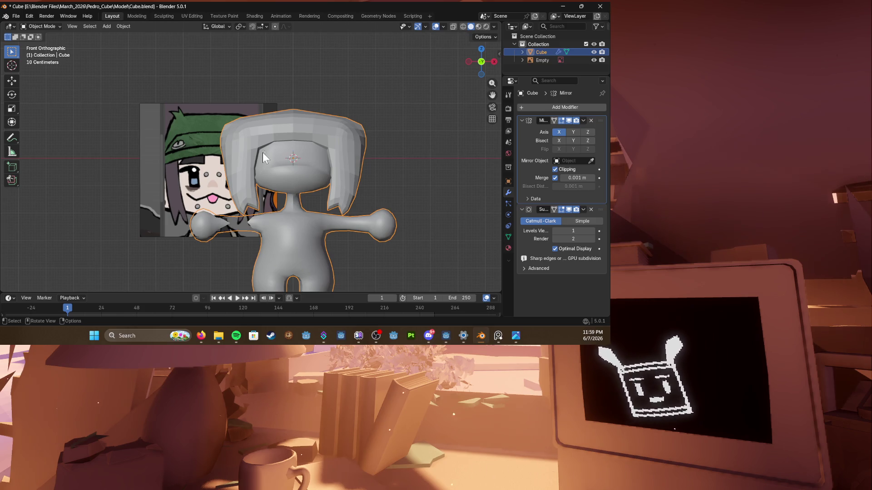
pyautogui.scroll(2, 269, 152)
pyautogui.press('Tab')
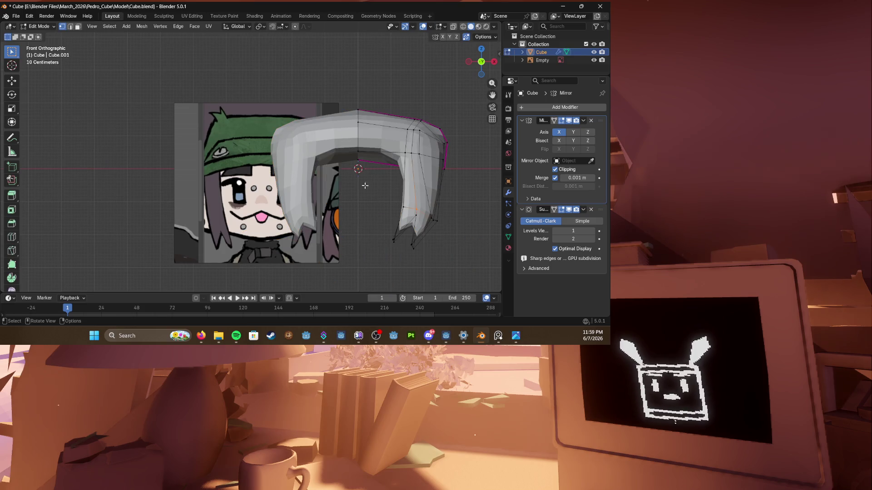
pyautogui.press('Tab')
pyautogui.press('h')
pyautogui.click(311, 161)
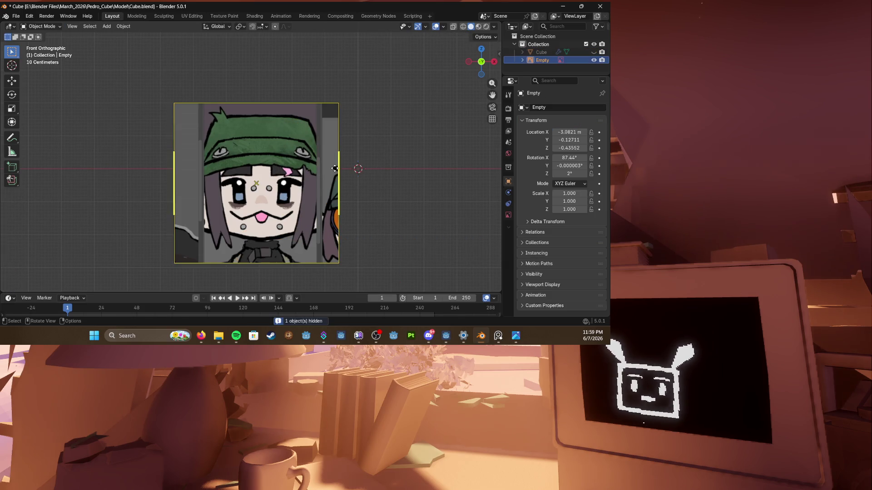
pyautogui.press('g')
pyautogui.press('x')
pyautogui.click(381, 169)
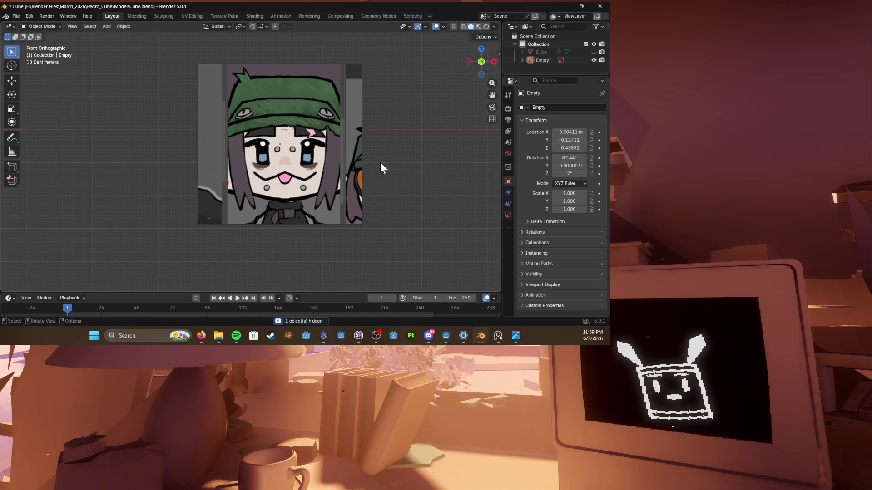
# Step: Add a new plane, delete its geometry for an empty mesh, and unhide the character
pyautogui.hotkey('shift', 'a')
pyautogui.click(415, 169)
pyautogui.scroll(2, 340, 165)
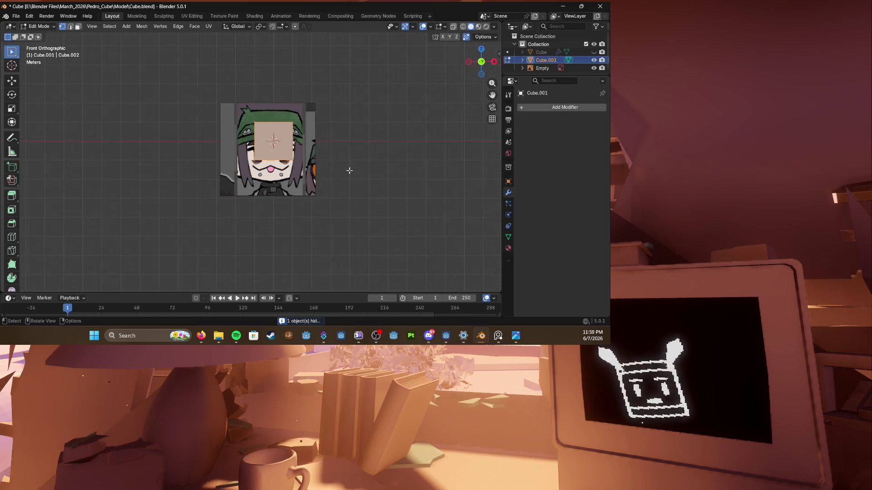
pyautogui.press('Tab')
pyautogui.press('x')
pyautogui.click(354, 178)
pyautogui.scroll(4, 293, 205)
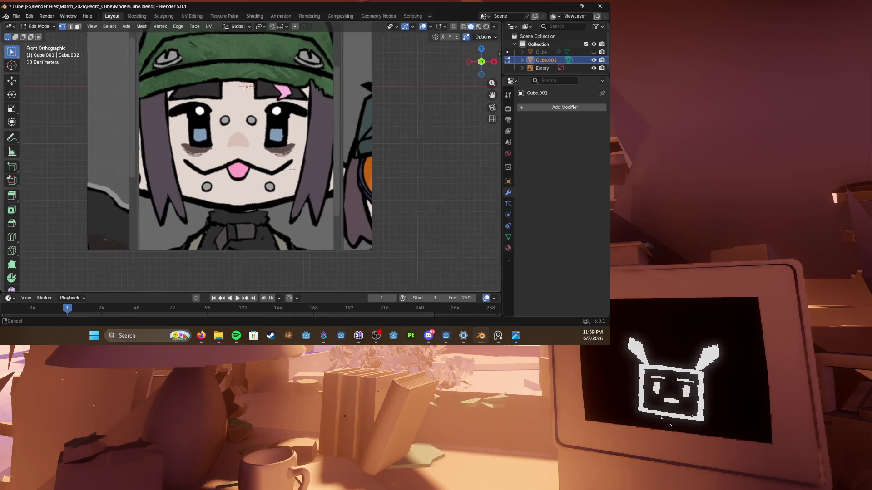
pyautogui.scroll(-2, 291, 216)
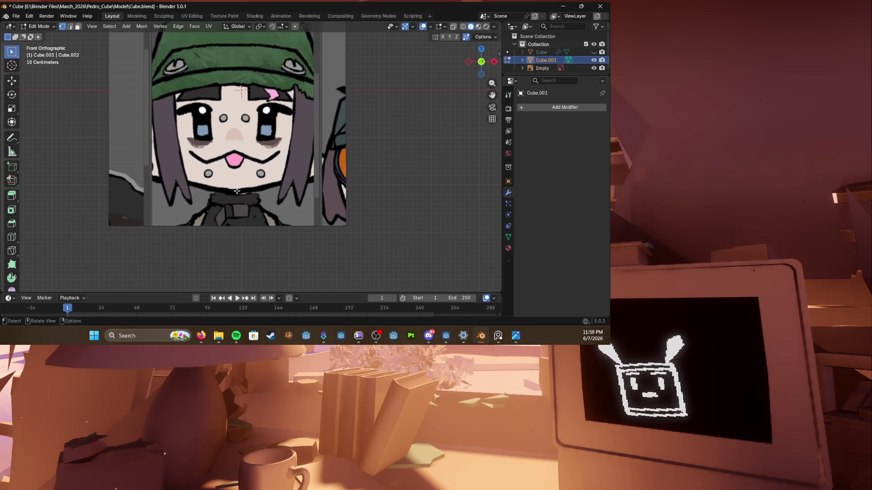
pyautogui.scroll(-2, 232, 192)
pyautogui.scroll(2, 231, 192)
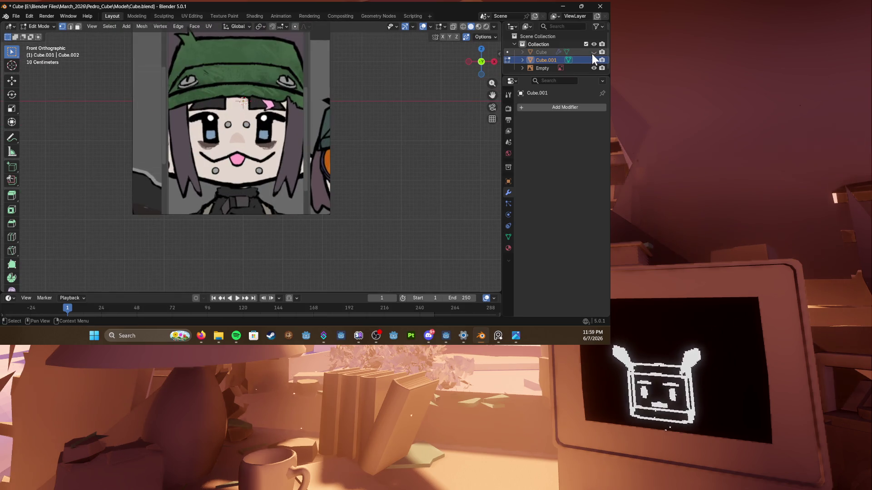
pyautogui.click(594, 52)
pyautogui.press('Tab')
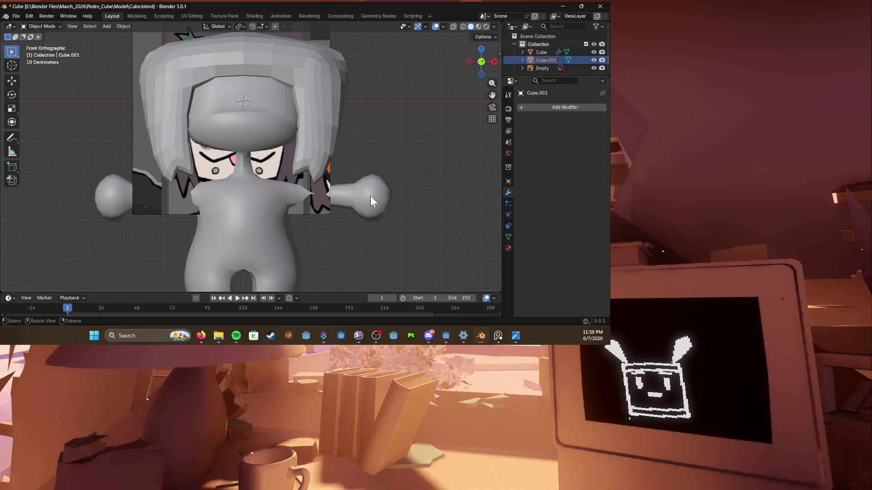
# Step: Delete the entire hair piece from the character mesh
pyautogui.click(369, 195)
pyautogui.press('Tab')
pyautogui.hotkey('alt', 'h')
pyautogui.press('l')
pyautogui.press('x')
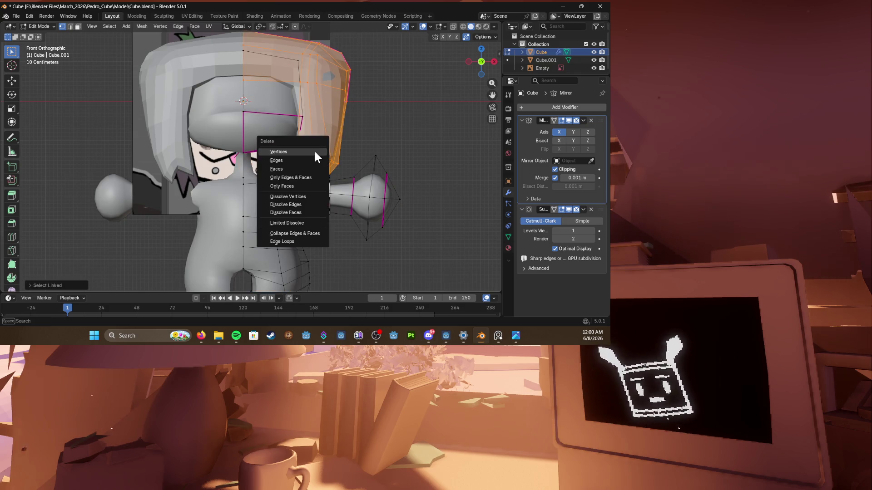
pyautogui.click(321, 155)
pyautogui.press('Tab')
pyautogui.scroll(-2, 293, 137)
pyautogui.click(290, 107)
# Step: Enlarge the reference image, raise it along Z to 0.936 behind the head, then hide it
pyautogui.press('s')
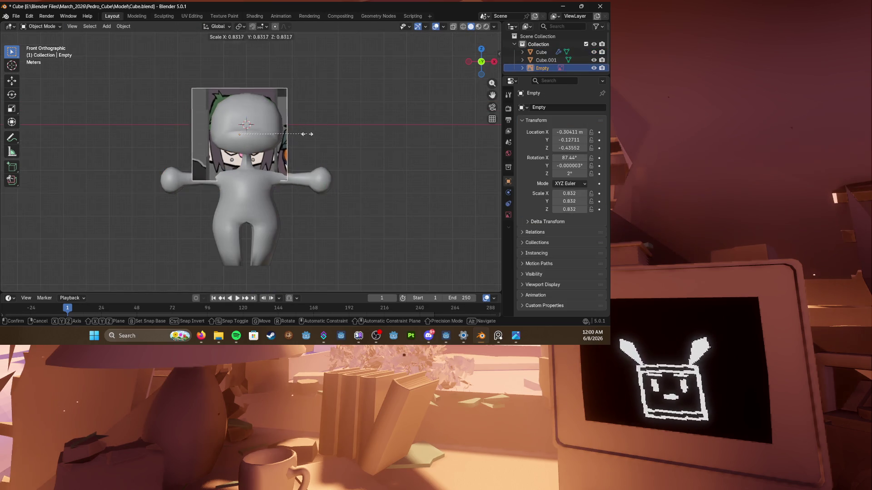
pyautogui.click(308, 126)
pyautogui.press('g')
pyautogui.press('x')
pyautogui.press('Escape')
pyautogui.press('g')
pyautogui.press('z')
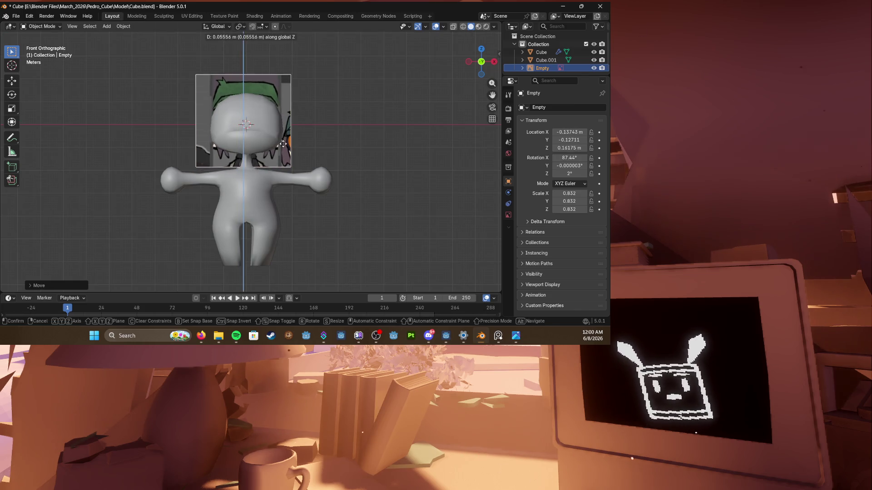
pyautogui.click(277, 157)
pyautogui.press('s')
pyautogui.click(277, 157)
pyautogui.press('h')
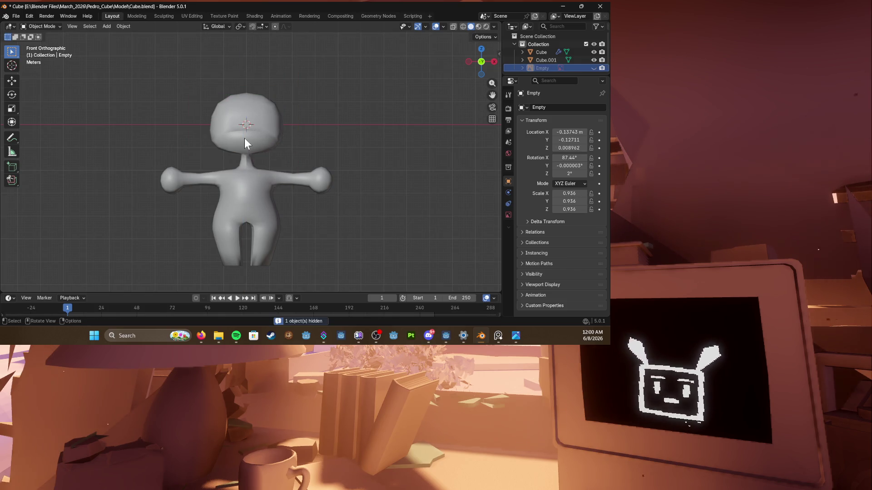
# Step: Box-select the head faces in wireframe and delete them
pyautogui.click(244, 138)
pyautogui.hotkey('shift', 'z')
pyautogui.press('Tab')
pyautogui.moveTo(183, 68); pyautogui.dragTo(293, 157)
pyautogui.scroll(3, 327, 150)
pyautogui.moveTo(293, 156)
pyautogui.mouseDown(button='middle')
pyautogui.moveTo(342, 147)
pyautogui.moveTo(259, 143)
pyautogui.mouseUp(button='middle')
pyautogui.hotkey('shift', 'z')
pyautogui.scroll(2, 205, 140)
pyautogui.moveTo(204, 140)
pyautogui.mouseDown(button='middle')
pyautogui.moveTo(147, 136)
pyautogui.moveTo(205, 150)
pyautogui.mouseUp(button='middle')
pyautogui.scroll(3, 147, 137)
pyautogui.scroll(-3, 255, 164)
pyautogui.press('x')
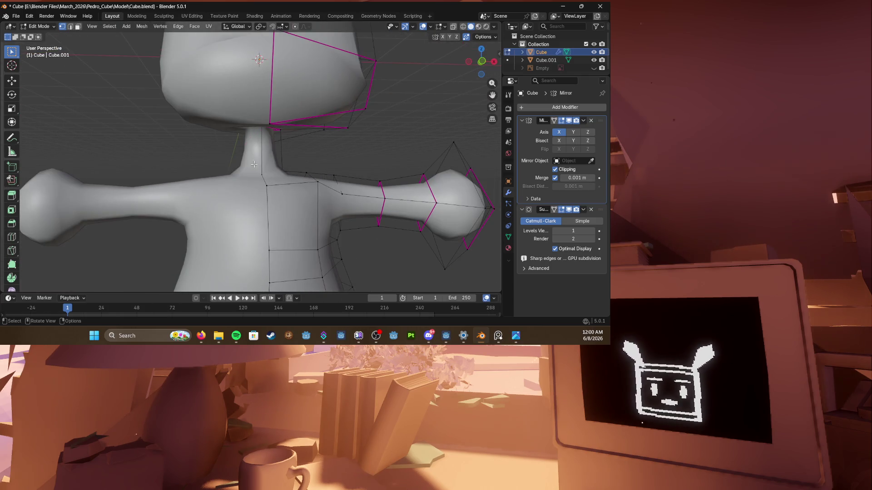
pyautogui.click(256, 164)
pyautogui.scroll(-3, 255, 164)
# Step: Select the head from the front and scale it larger, checking it in perspective
pyautogui.press('KP_1')
pyautogui.scroll(-3, 233, 161)
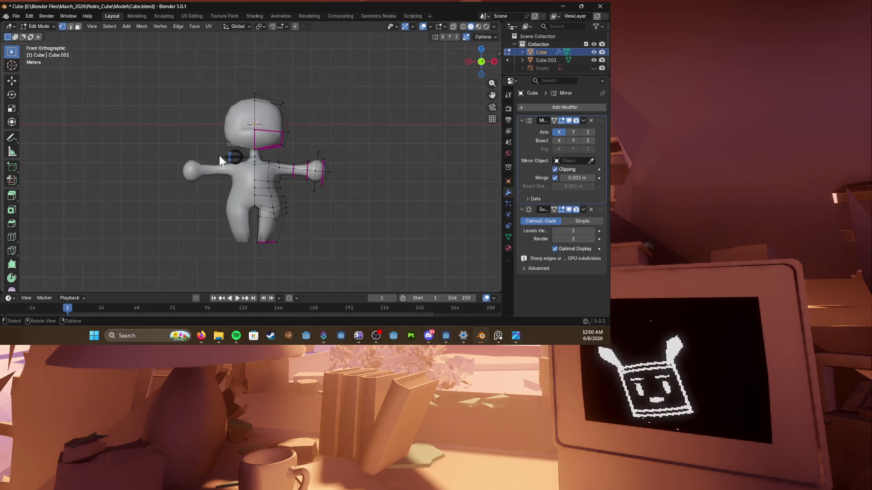
pyautogui.hotkey('shift', 'z')
pyautogui.moveTo(228, 72); pyautogui.dragTo(312, 159)
pyautogui.press('s')
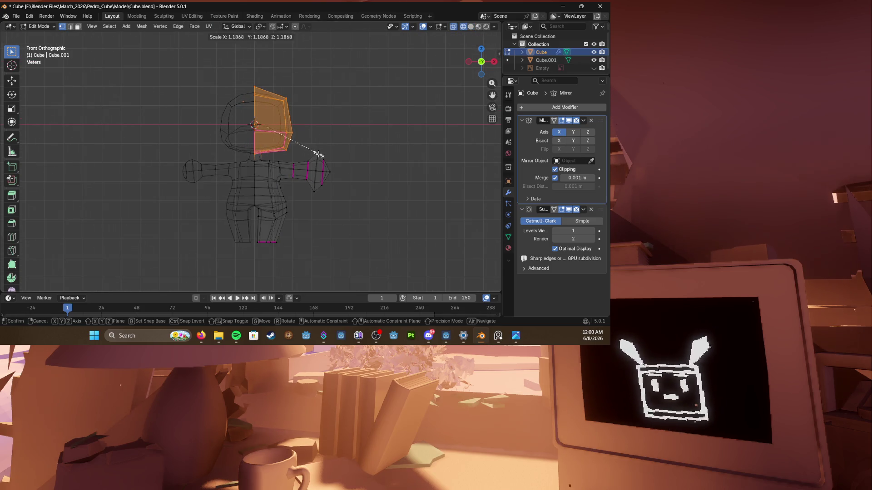
pyautogui.hotkey('shift', 'z')
pyautogui.click(321, 162)
pyautogui.moveTo(340, 157); pyautogui.dragTo(368, 153, button='middle')
pyautogui.press('KP_1')
pyautogui.press('Tab')
# Step: Unhide the reference image and resize it slightly behind the body
pyautogui.click(594, 68)
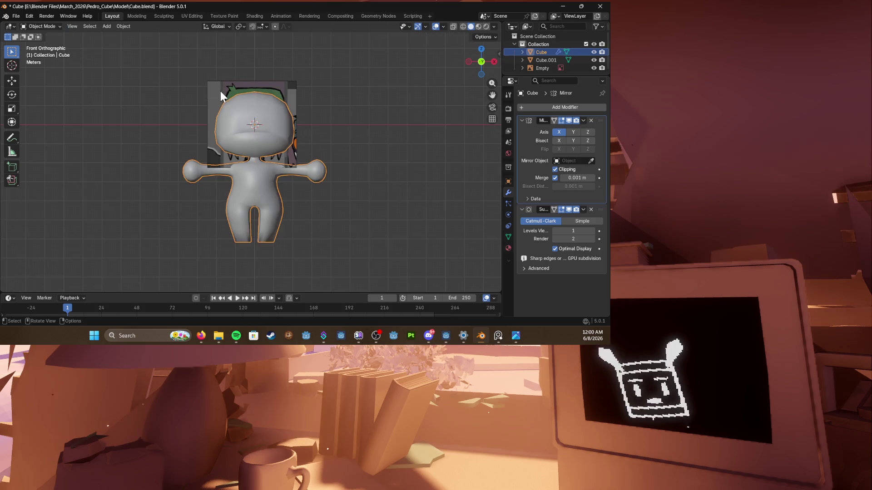
pyautogui.click(220, 91)
pyautogui.press('s')
pyautogui.click(306, 127)
pyautogui.scroll(3, 307, 128)
pyautogui.scroll(-3, 326, 104)
# Step: Set the image Empty's depth to Front with opacity 0.330 and save the file
pyautogui.click(509, 215)
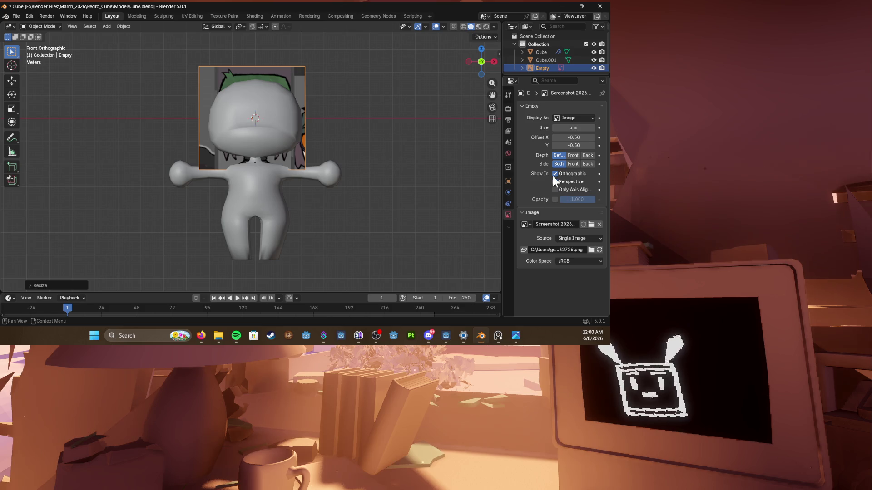
pyautogui.click(572, 155)
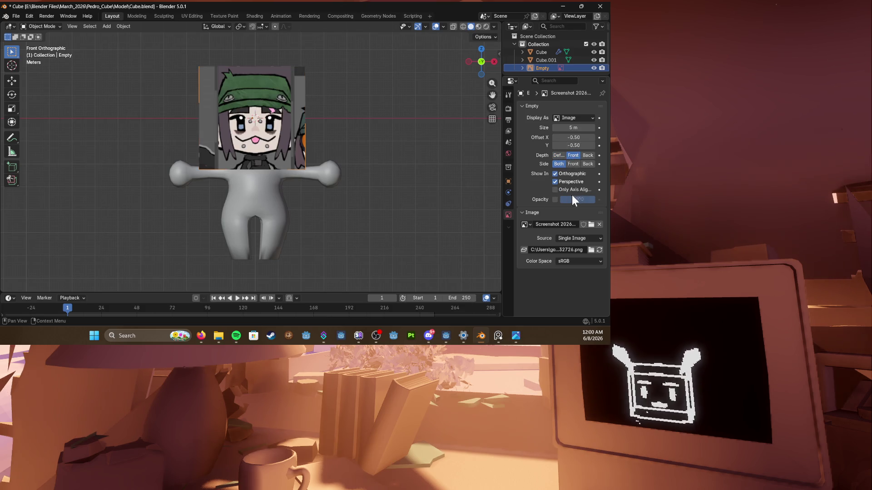
pyautogui.moveTo(578, 198)
pyautogui.mouseDown()
pyautogui.moveTo(558, 199)
pyautogui.moveTo(571, 199)
pyautogui.mouseUp()
pyautogui.scroll(2, 338, 137)
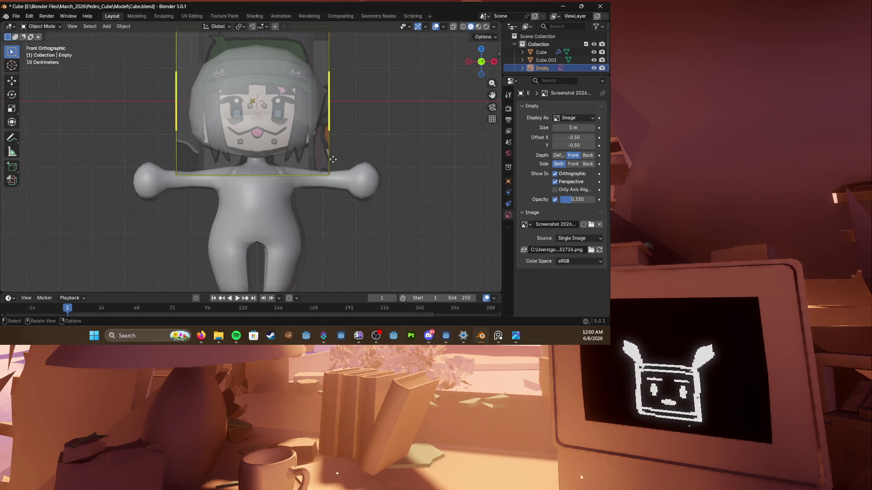
pyautogui.keyDown('ctrl'); pyautogui.moveTo(353, 158); pyautogui.dragTo(354, 127, button='middle'); pyautogui.keyUp('ctrl')
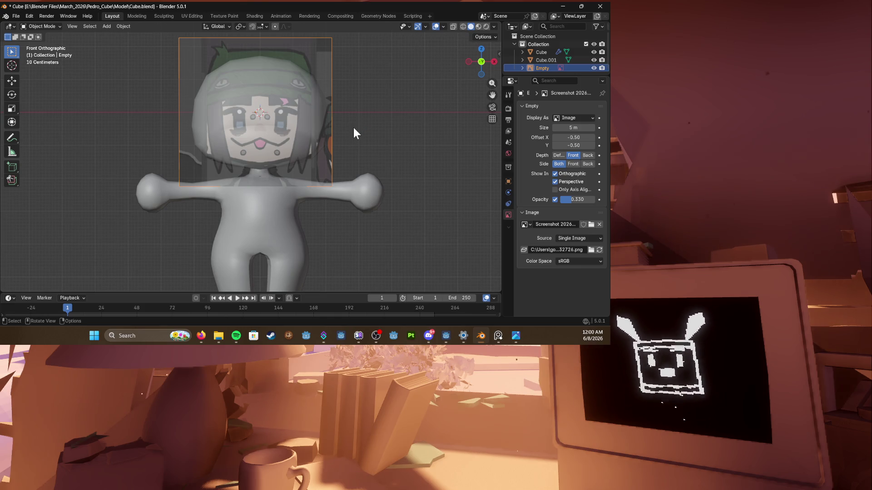
pyautogui.scroll(-1, 353, 128)
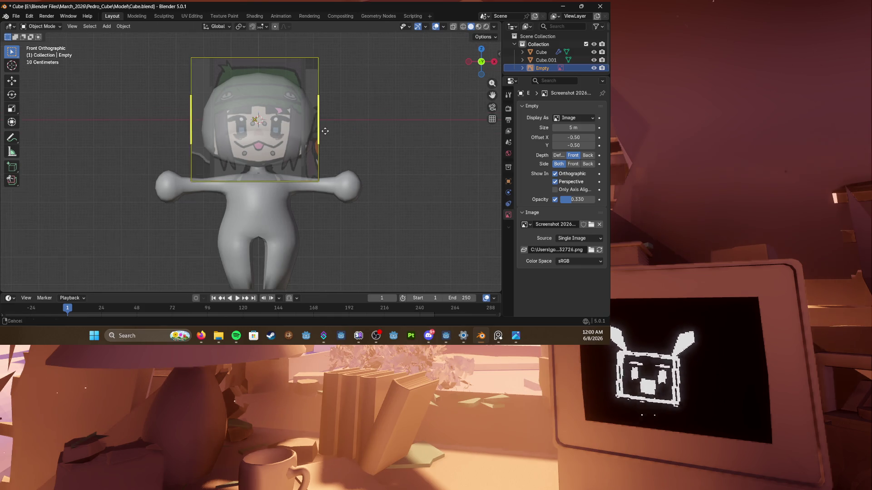
pyautogui.scroll(-1, 353, 128)
pyautogui.hotkey('ctrl', 's')
pyautogui.scroll(2, 350, 142)
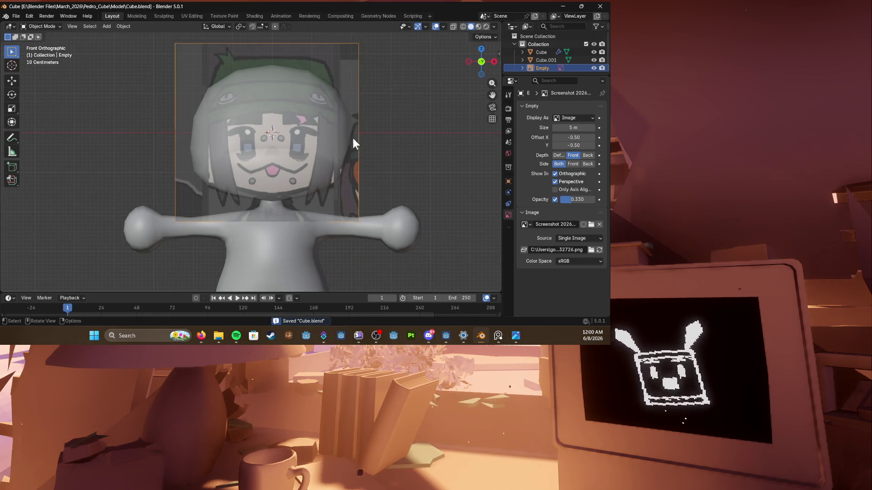
# Step: Select the character mesh and begin moving its selected faces in Edit Mode
pyautogui.click(288, 142)
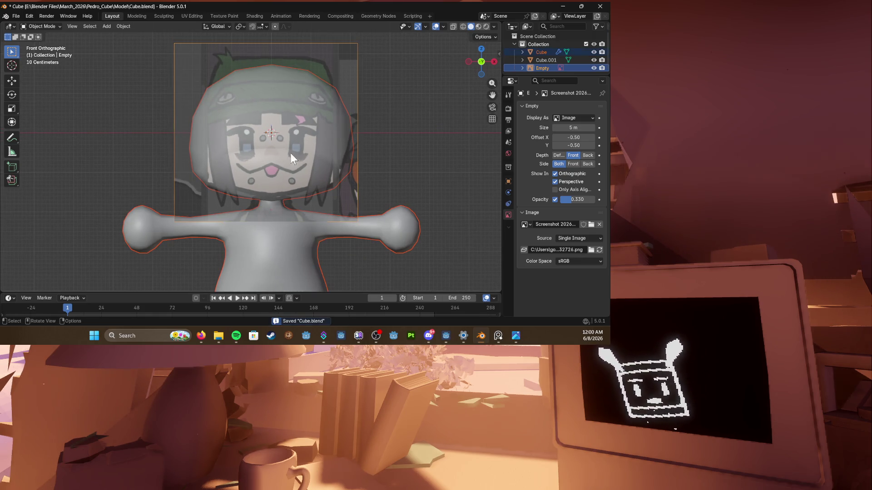
pyautogui.click(309, 161)
pyautogui.press('Tab')
pyautogui.press('g')
# Step: Raise the selected head faces straight up along Z in two moves
pyautogui.press('z')
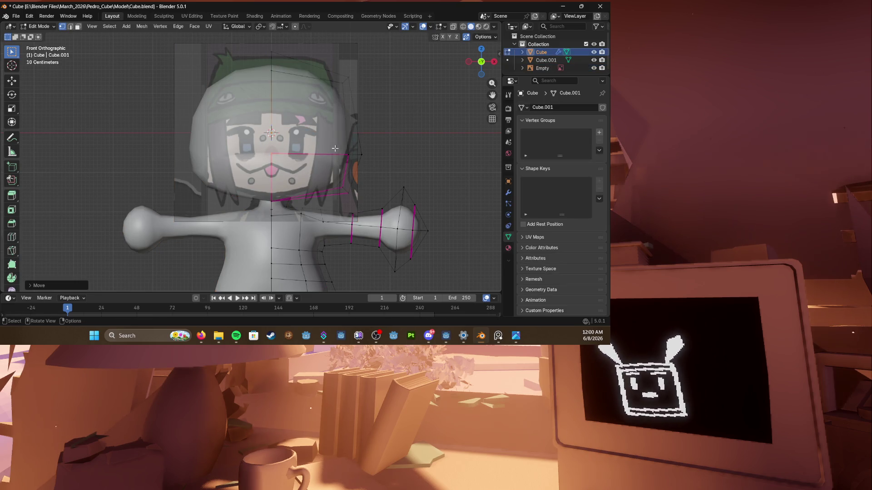
pyautogui.click(353, 176)
pyautogui.press('g')
pyautogui.press('z')
pyautogui.click(370, 164)
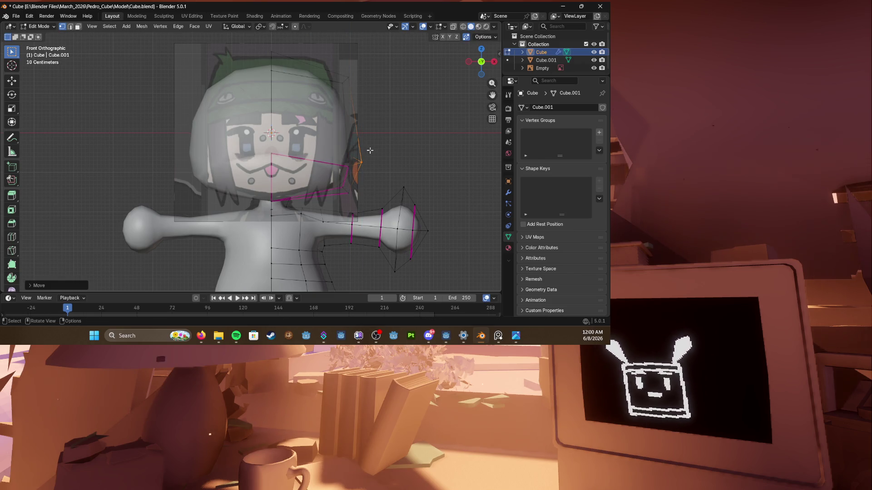
# Step: Orbit and return to front view to inspect the raised shape
pyautogui.moveTo(370, 149)
pyautogui.mouseDown(button='middle')
pyautogui.moveTo(381, 179)
pyautogui.moveTo(340, 176)
pyautogui.mouseUp(button='middle')
pyautogui.press('KP_1')
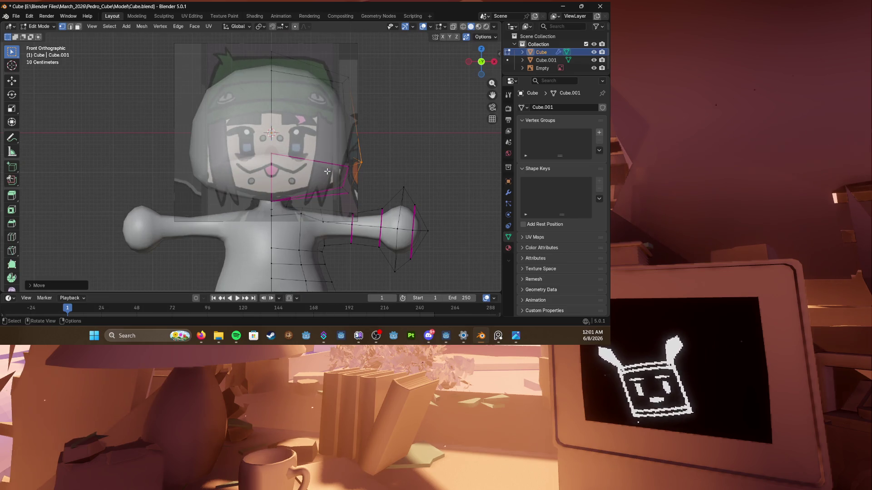
pyautogui.scroll(-1, 328, 172)
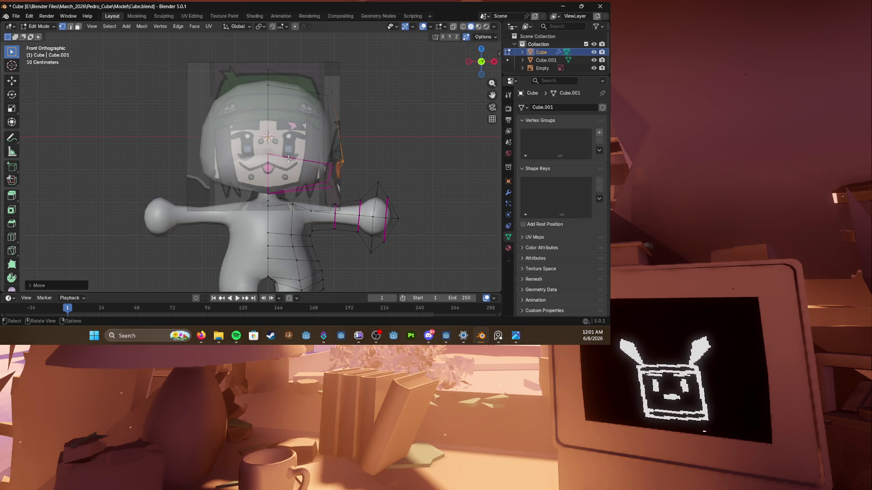
pyautogui.moveTo(285, 142)
pyautogui.mouseDown(button='middle')
pyautogui.moveTo(319, 148)
pyautogui.moveTo(287, 180)
pyautogui.mouseUp(button='middle')
pyautogui.scroll(2, 287, 180)
# Step: Add a new cube and place and size it above the head as a cap mesh
pyautogui.hotkey('shift', 'a')
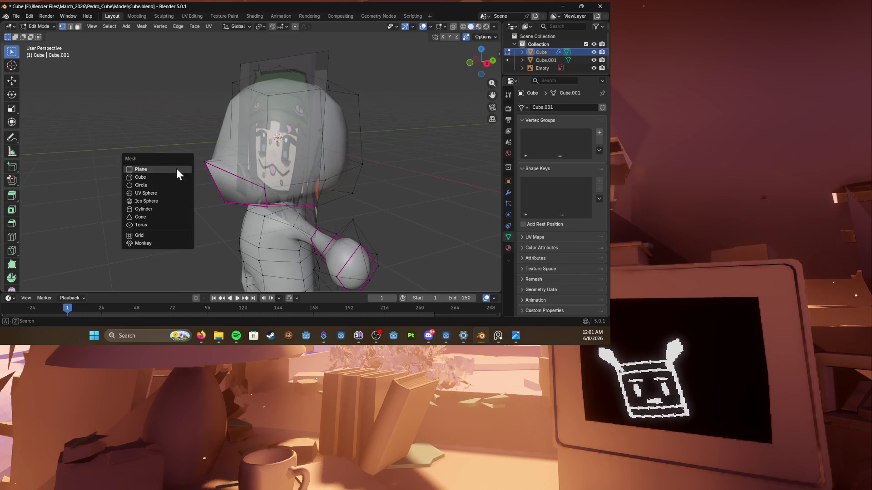
pyautogui.click(158, 177)
pyautogui.moveTo(300, 157); pyautogui.dragTo(320, 164, button='middle')
pyautogui.press('g')
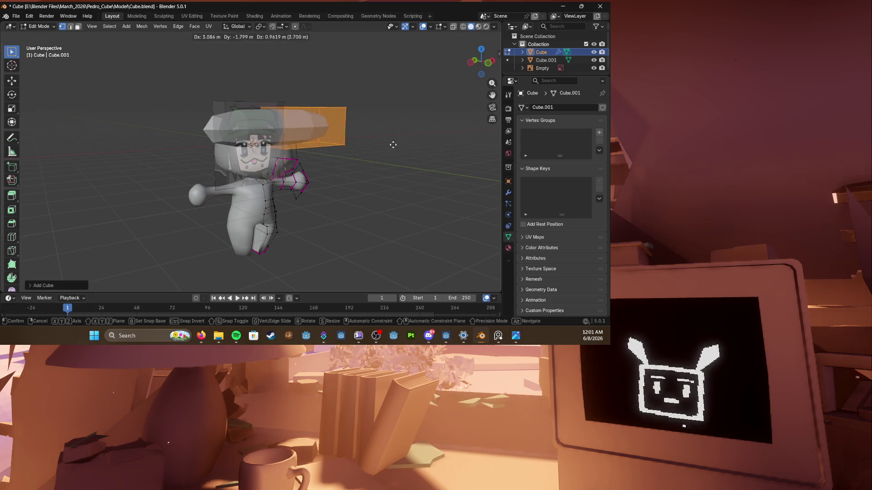
pyautogui.click(370, 154)
pyautogui.press('KP_1')
pyautogui.scroll(2, 354, 154)
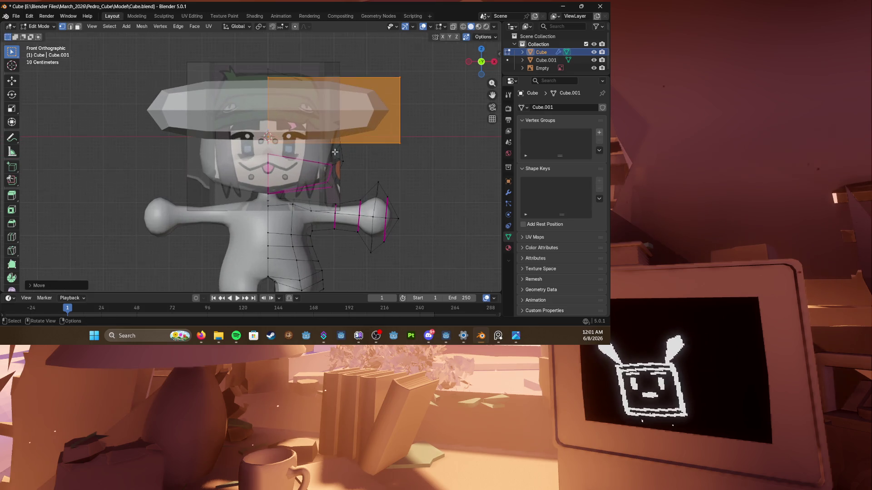
pyautogui.moveTo(318, 142); pyautogui.dragTo(328, 136, button='middle')
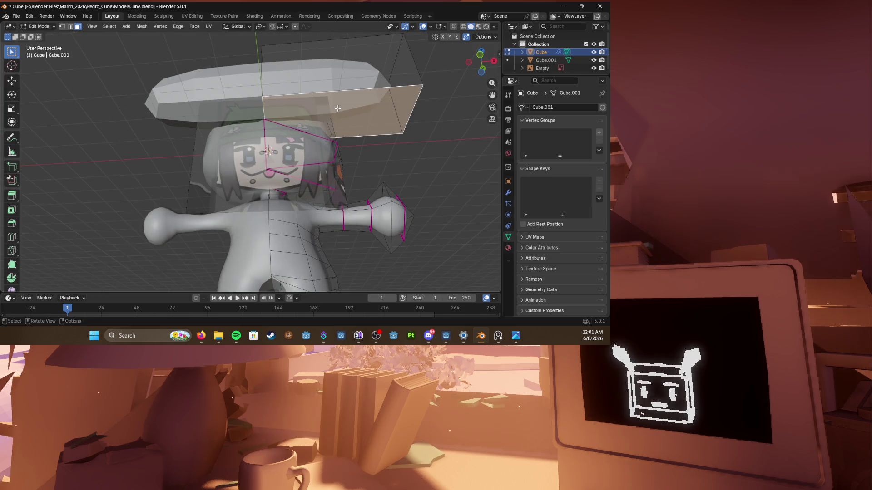
pyautogui.press('KP_1')
pyautogui.press('s')
pyautogui.click(328, 136)
# Step: Narrow the cap's outer corner and reposition its edges in see-through wireframe
pyautogui.press('g')
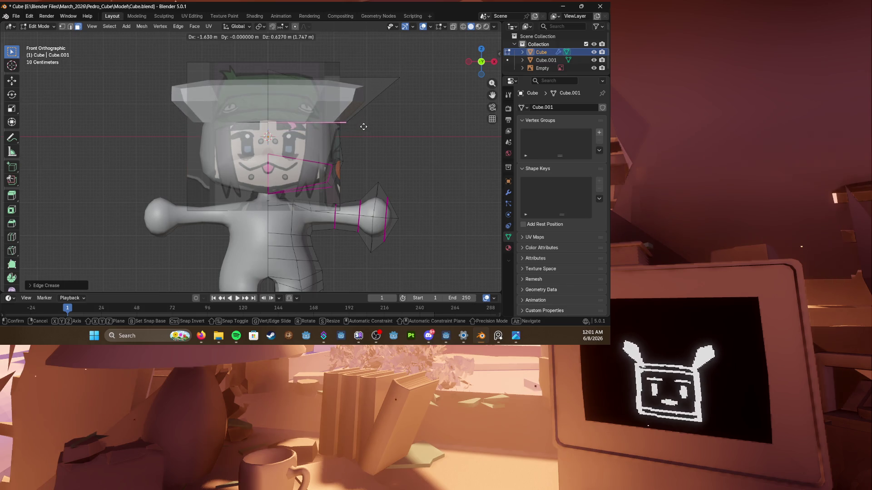
pyautogui.click(366, 121)
pyautogui.moveTo(400, 68); pyautogui.dragTo(429, 98)
pyautogui.press('s')
pyautogui.click(340, 110)
pyautogui.press('g')
pyautogui.hotkey('shift', 'z')
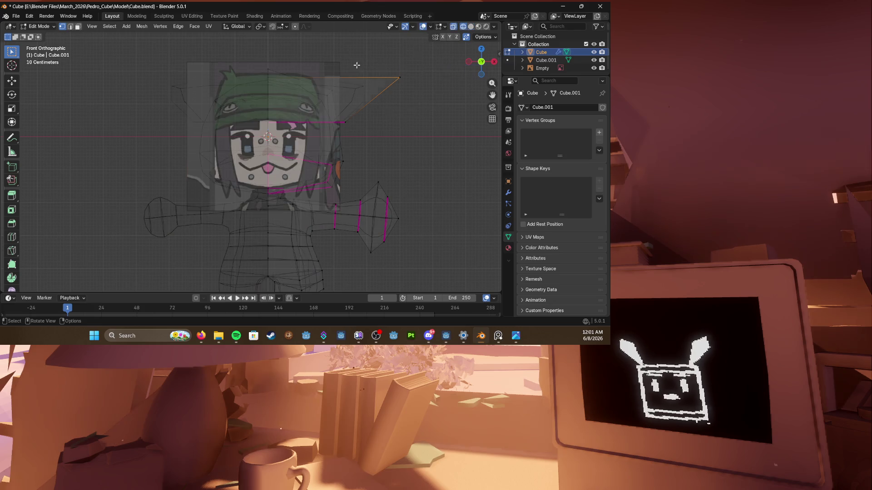
pyautogui.click(339, 94)
pyautogui.click(341, 122)
pyautogui.press('g')
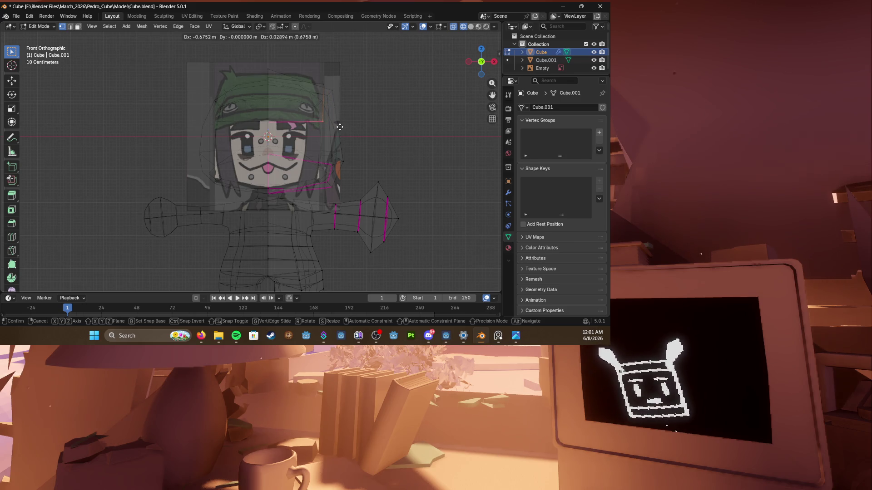
pyautogui.click(339, 130)
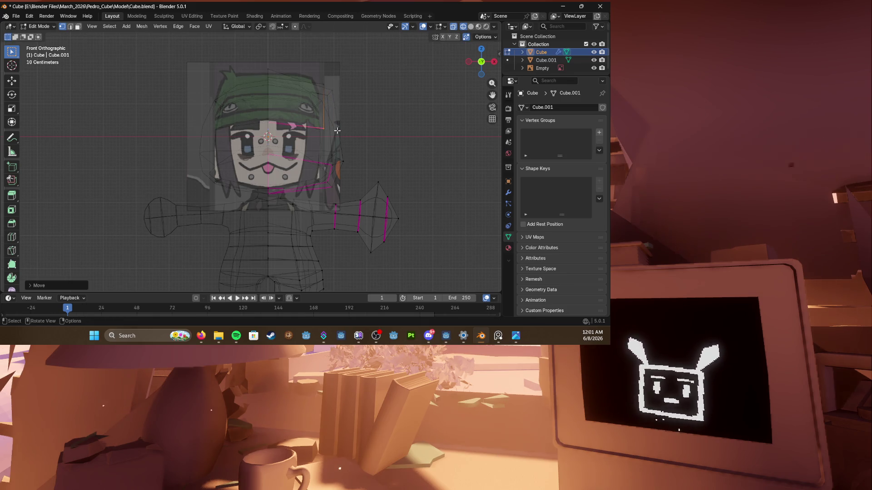
# Step: Slide a cap vertex and move the cap part near the head into place
pyautogui.click(290, 82)
pyautogui.press('g')
pyautogui.press('g')
pyautogui.click(300, 83)
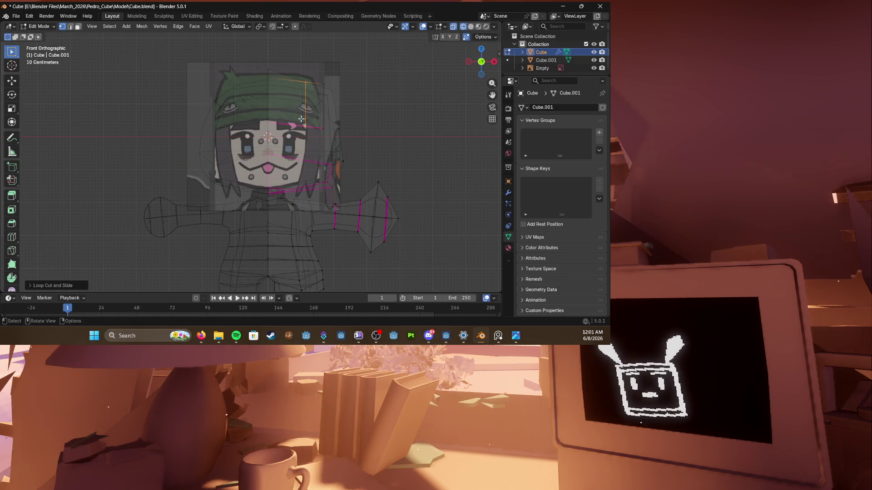
pyautogui.click(303, 120)
pyautogui.press('g')
pyautogui.press('z')
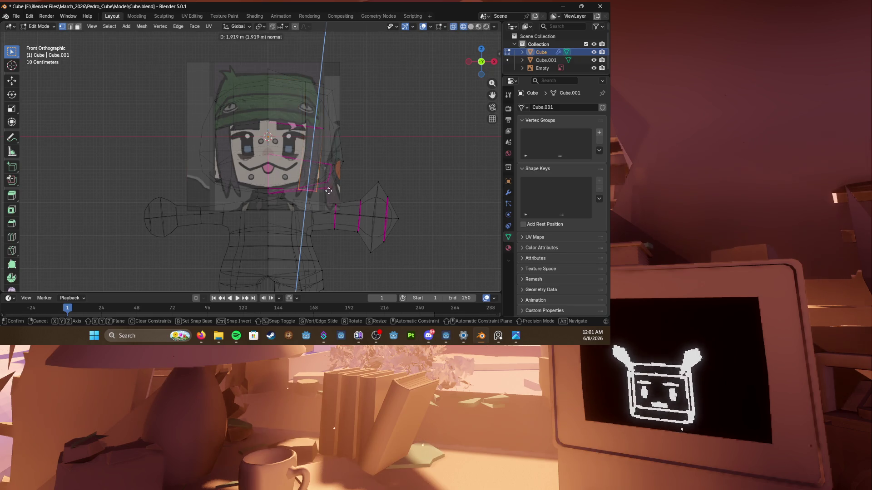
pyautogui.click(328, 190)
pyautogui.press('g')
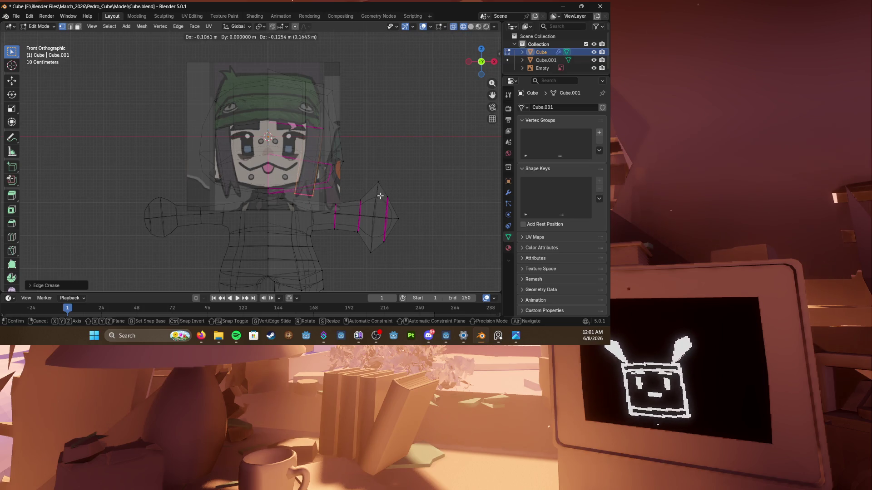
pyautogui.click(380, 197)
pyautogui.scroll(3, 333, 165)
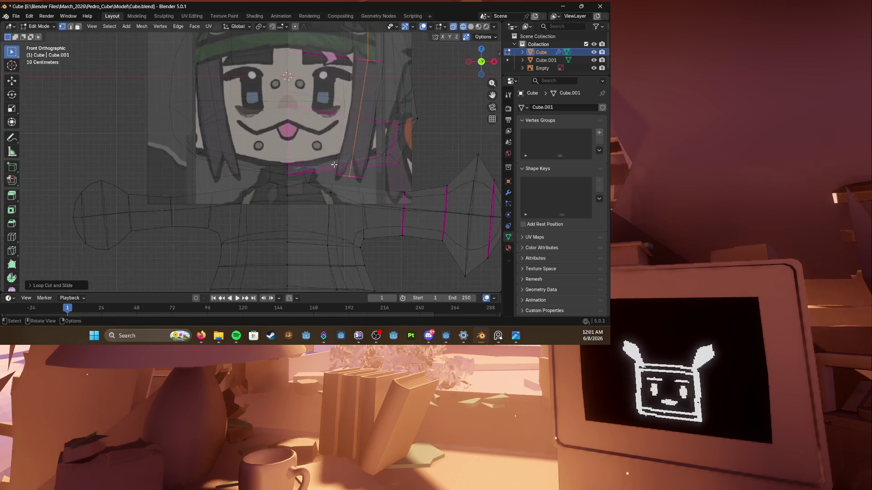
# Step: Nudge the hair vertices into position and return to solid shading
pyautogui.press('g')
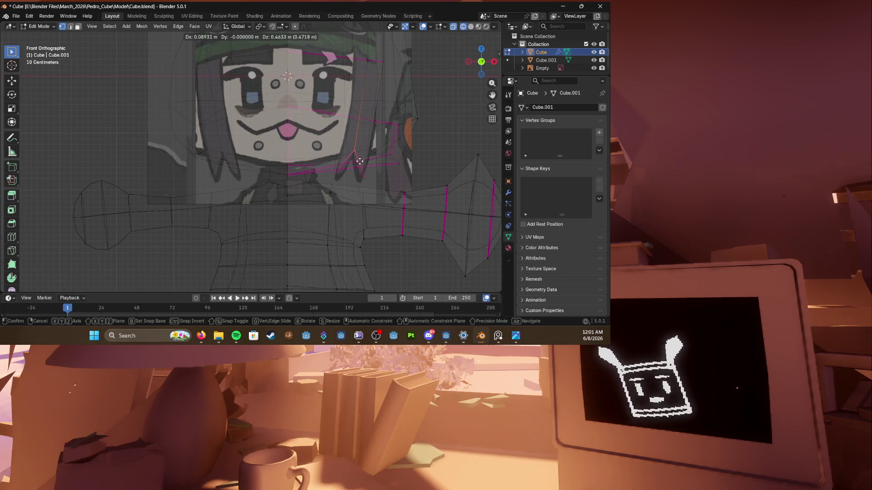
pyautogui.click(354, 163)
pyautogui.press('g')
pyautogui.click(347, 182)
pyautogui.press('g')
pyautogui.click(358, 175)
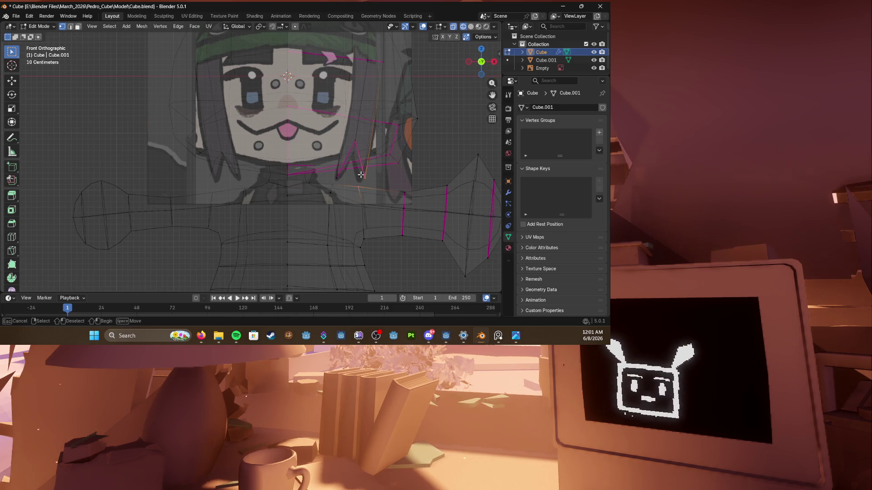
pyautogui.scroll(-2, 358, 176)
pyautogui.hotkey('alt', 'z')
pyautogui.scroll(1, 369, 168)
pyautogui.scroll(2, 368, 168)
# Step: Save, cut an edge loop across the hair strand and puff it out along its normals
pyautogui.hotkey('ctrl', 's')
pyautogui.moveTo(361, 177)
pyautogui.mouseDown(button='middle')
pyautogui.moveTo(343, 188)
pyautogui.moveTo(243, 169)
pyautogui.moveTo(307, 152)
pyautogui.mouseUp(button='middle')
pyautogui.hotkey('ctrl', 'r')
pyautogui.click(212, 157)
pyautogui.hotkey('alt', 's')
pyautogui.click(311, 147)
pyautogui.press('z')
pyautogui.click(369, 147)
pyautogui.press('KP_1')
pyautogui.scroll(2, 307, 157)
pyautogui.scroll(2, 382, 154)
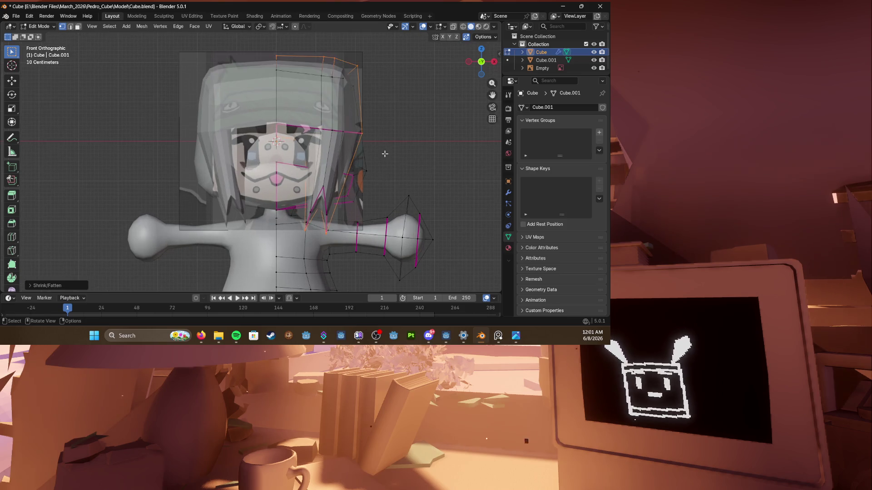
# Step: Widen the selected hair vertices along the X axis
pyautogui.press('s')
pyautogui.press('x')
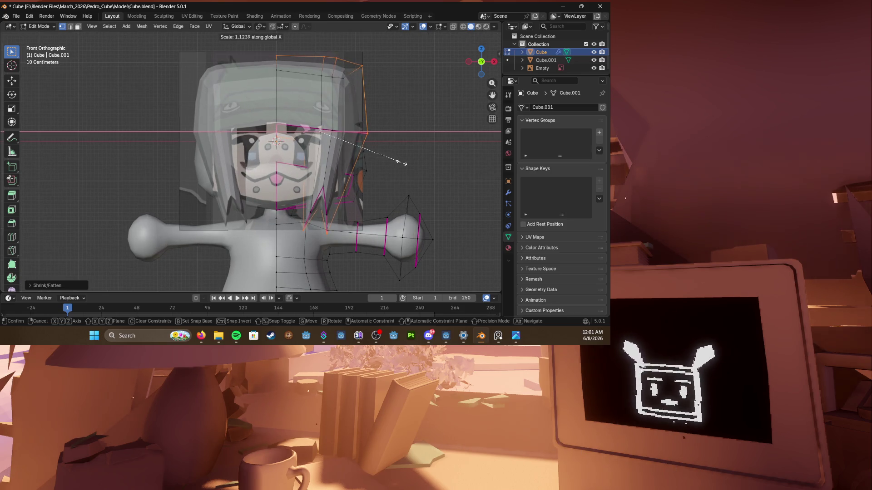
pyautogui.click(401, 163)
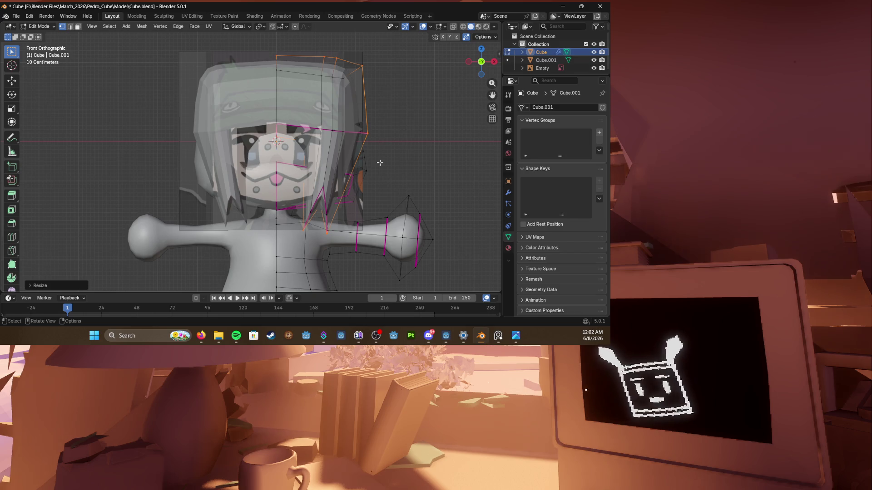
pyautogui.press('Tab')
pyautogui.moveTo(355, 160)
pyautogui.mouseDown(button='middle')
pyautogui.moveTo(339, 206)
pyautogui.moveTo(274, 134)
pyautogui.moveTo(215, 145)
pyautogui.moveTo(202, 131)
pyautogui.mouseUp(button='middle')
# Step: Select the whole linked hair piece and tuck it into the head
pyautogui.click(274, 135)
pyautogui.press('Tab')
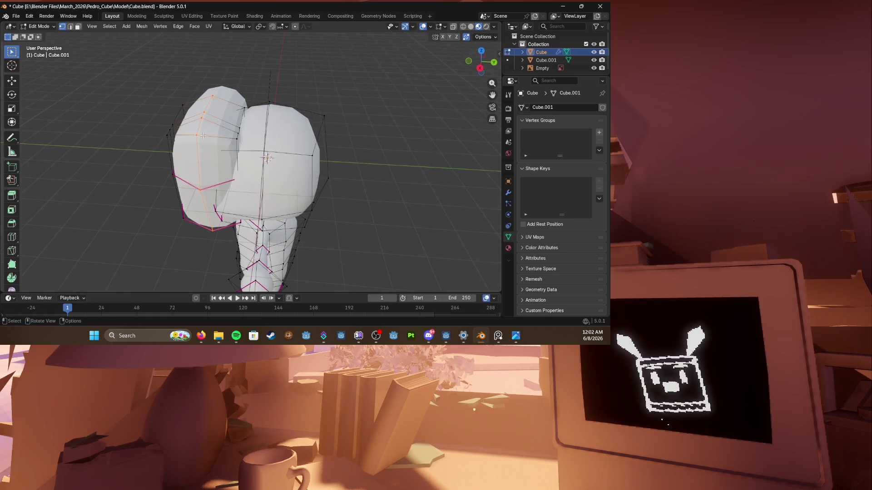
pyautogui.press('l')
pyautogui.press('g')
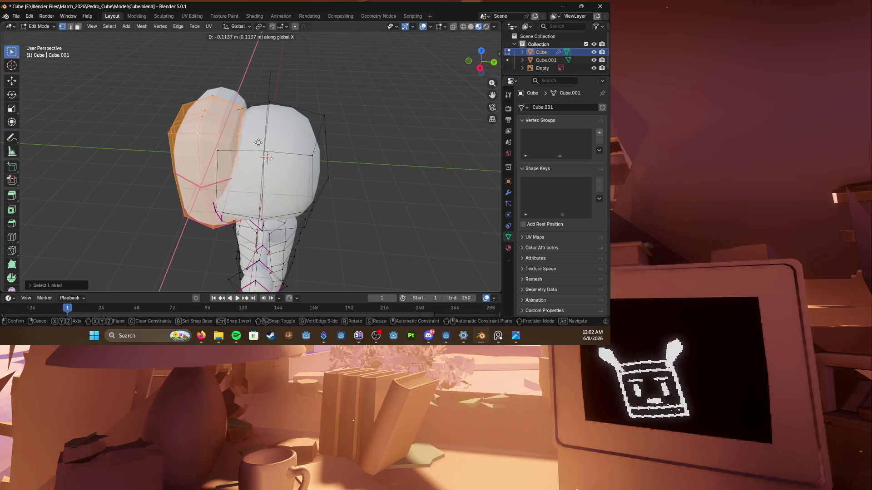
pyautogui.click(232, 143)
pyautogui.moveTo(231, 143); pyautogui.dragTo(366, 146, button='middle')
pyautogui.scroll(3, 302, 142)
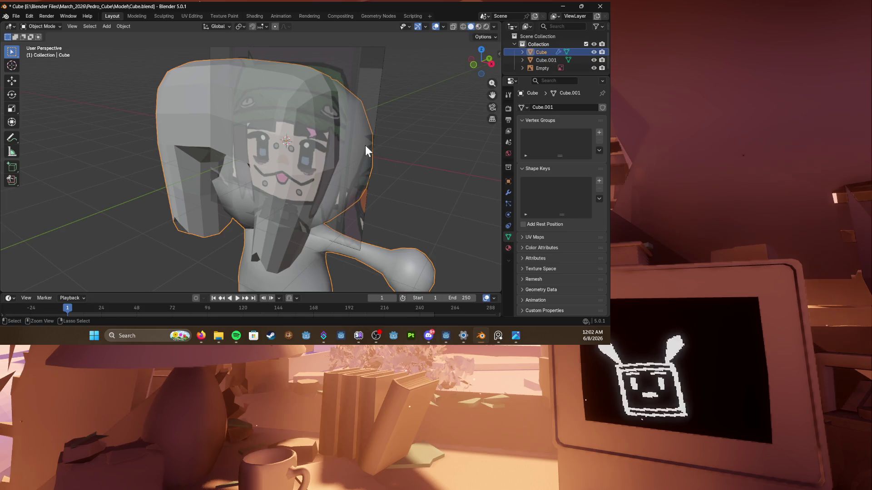
pyautogui.press('h')
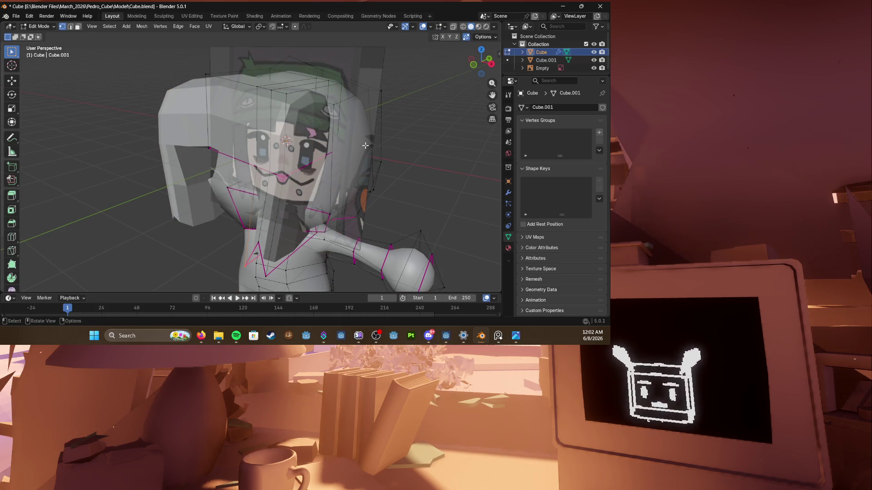
# Step: Undo, then flatten the back hair piece by scaling it along the Y axis
pyautogui.hotkey('ctrl', 'z')
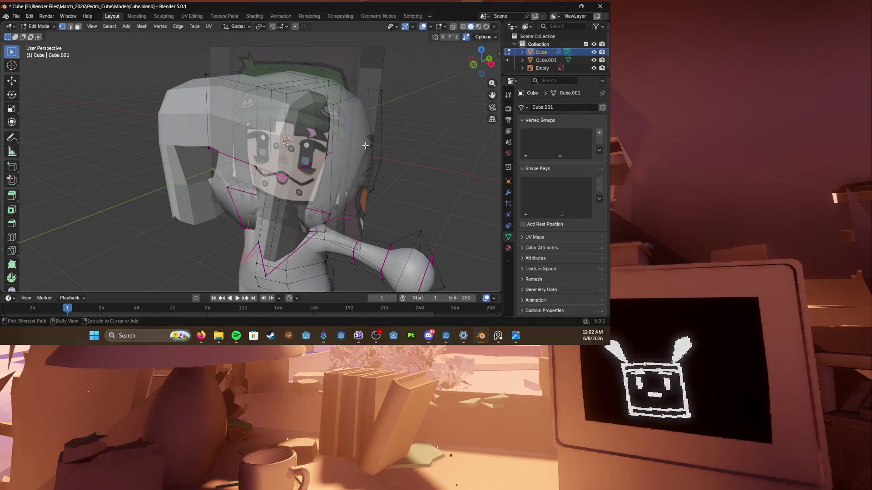
pyautogui.moveTo(366, 146); pyautogui.dragTo(245, 123, button='middle')
pyautogui.press('l')
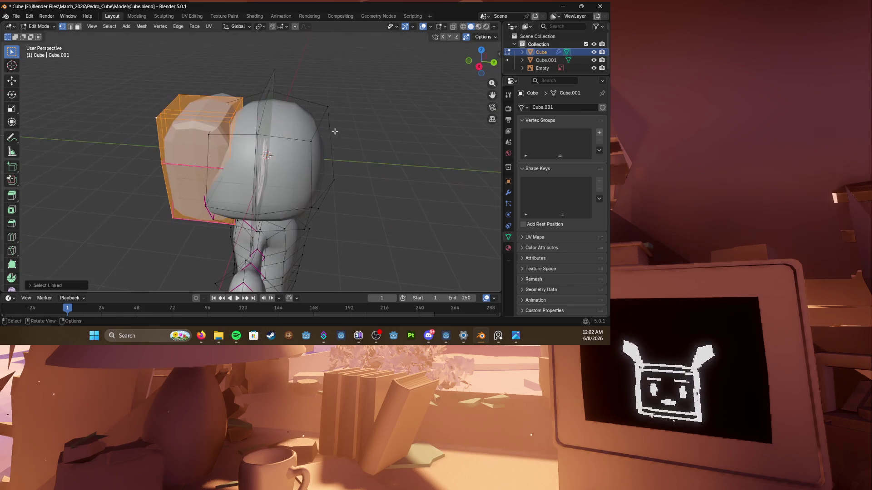
pyautogui.press('s')
pyautogui.press('y')
pyautogui.click(238, 142)
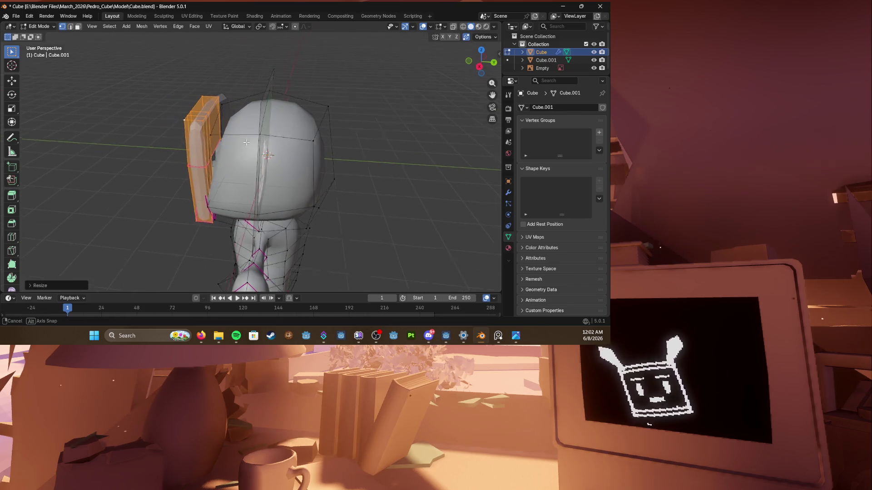
pyautogui.press('KP_1')
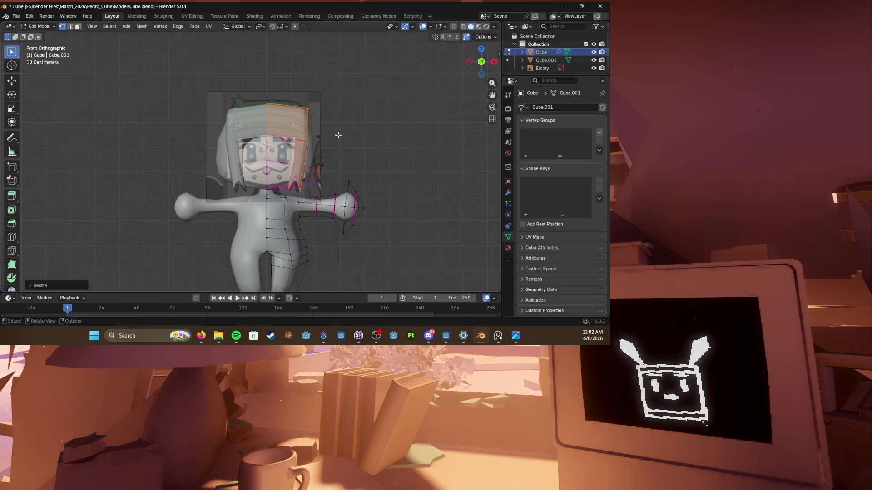
pyautogui.scroll(2, 338, 136)
# Step: Save, then thin the side hair strip along Y from the right side view
pyautogui.hotkey('ctrl', 's')
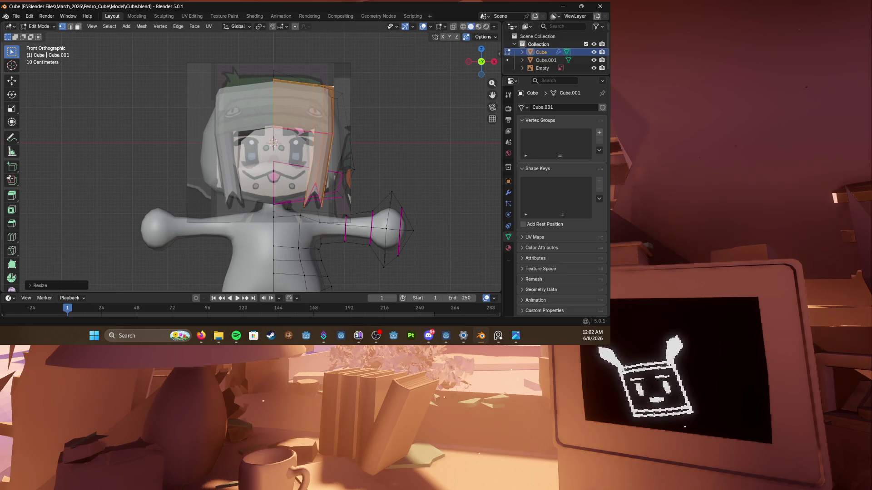
pyautogui.moveTo(320, 171); pyautogui.dragTo(296, 169, button='middle')
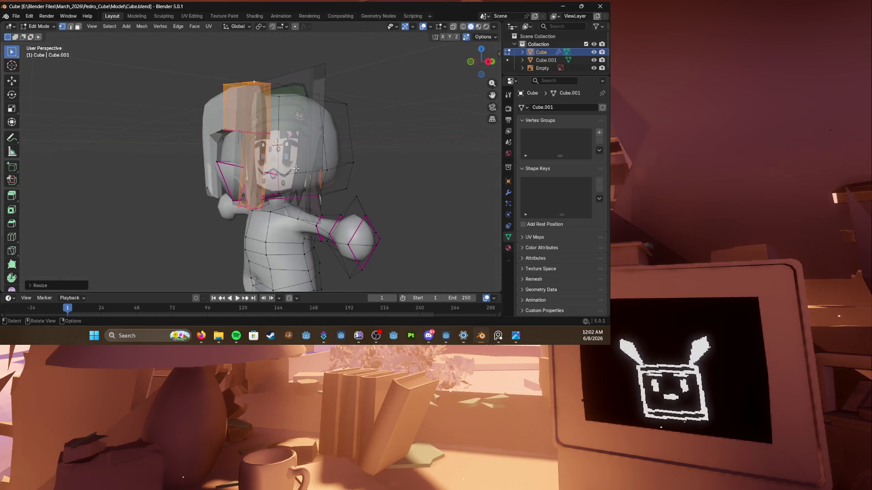
pyautogui.press('KP_3')
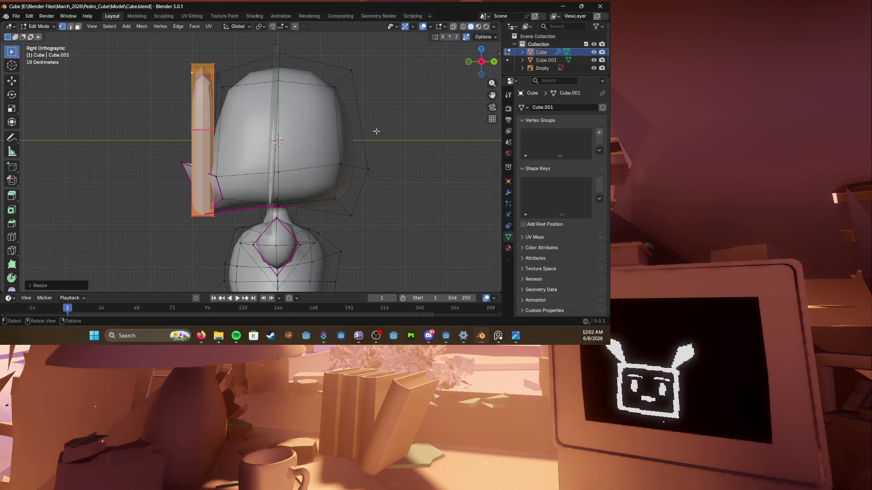
pyautogui.press('s')
pyautogui.press('y')
pyautogui.click(343, 130)
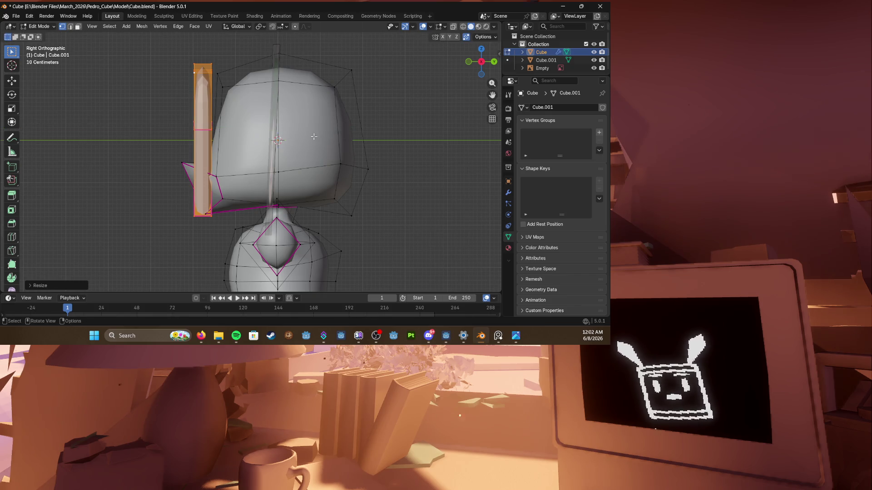
# Step: Save the file again and hide the body geometry, leaving only the hair
pyautogui.press('KP_1')
pyautogui.hotkey('ctrl', 's')
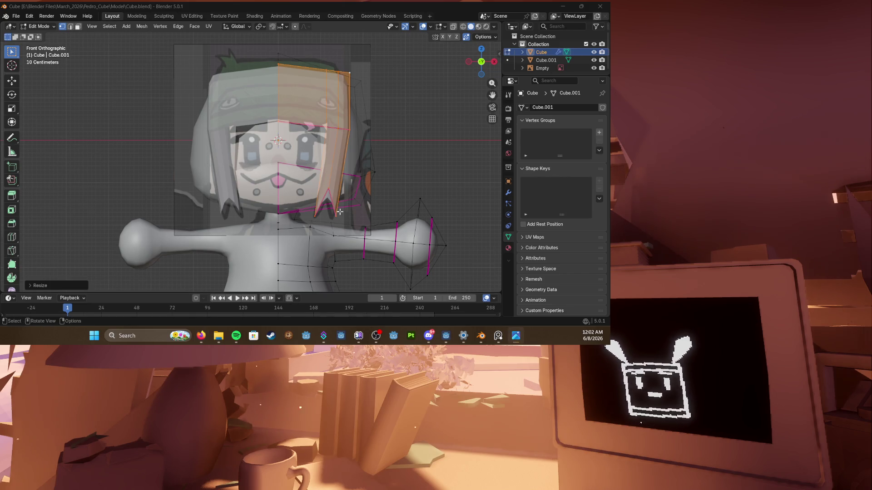
pyautogui.scroll(1, 339, 211)
pyautogui.scroll(1, 340, 212)
pyautogui.scroll(1, 340, 211)
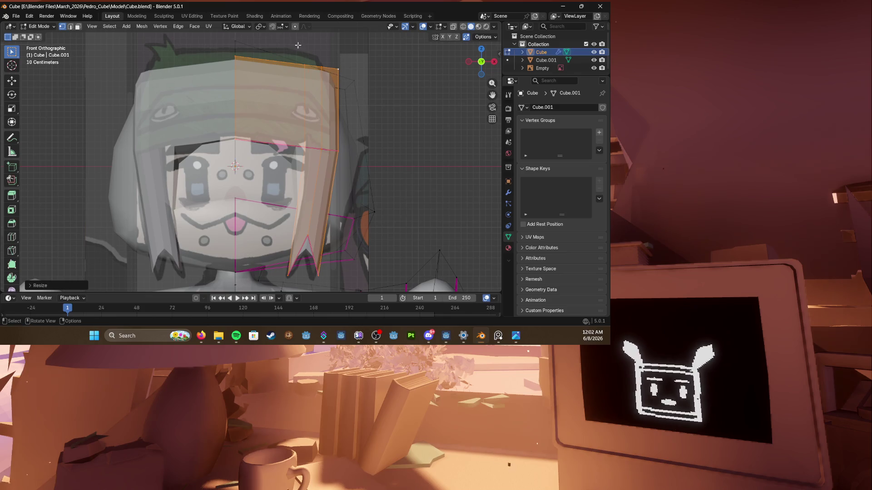
pyautogui.moveTo(375, 93); pyautogui.dragTo(305, 127, button='middle')
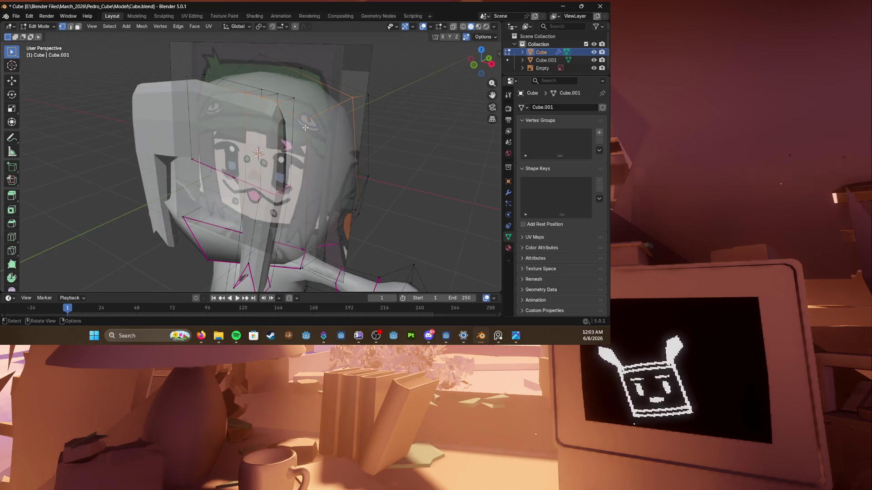
pyautogui.press('h')
pyautogui.scroll(-3, 323, 186)
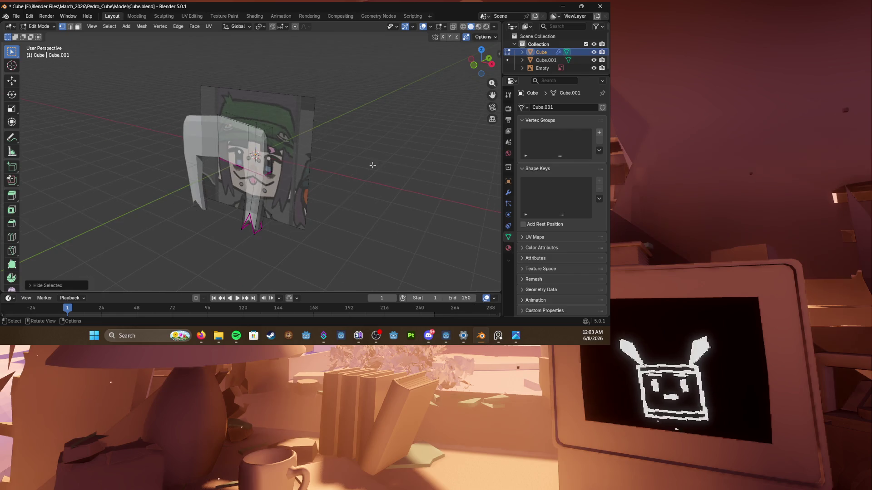
pyautogui.scroll(1, 323, 185)
# Step: Select the upper front hair faces and extrude them outward into a block
pyautogui.moveTo(323, 185); pyautogui.dragTo(286, 174, button='middle')
pyautogui.scroll(3, 268, 176)
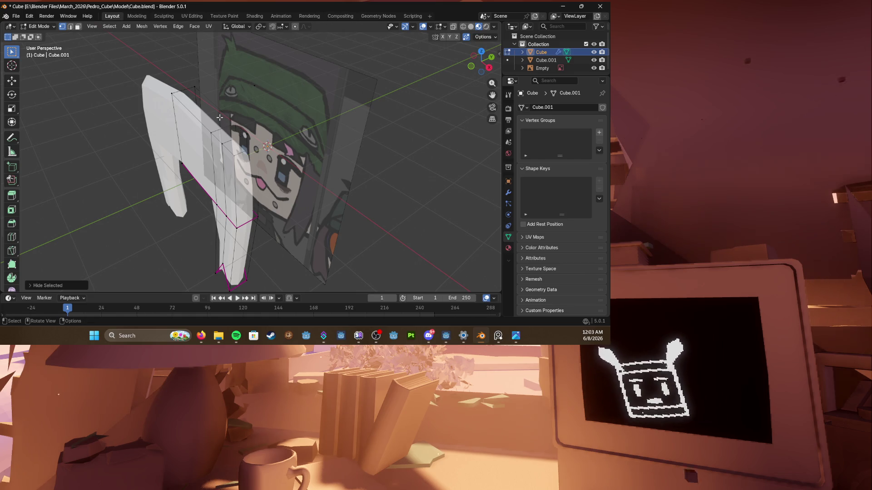
pyautogui.moveTo(221, 116); pyautogui.dragTo(185, 204, button='middle')
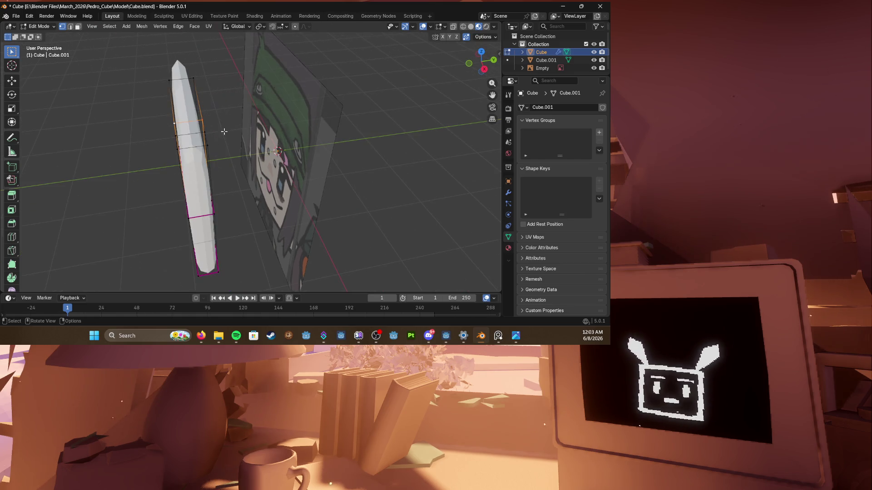
pyautogui.click(184, 198)
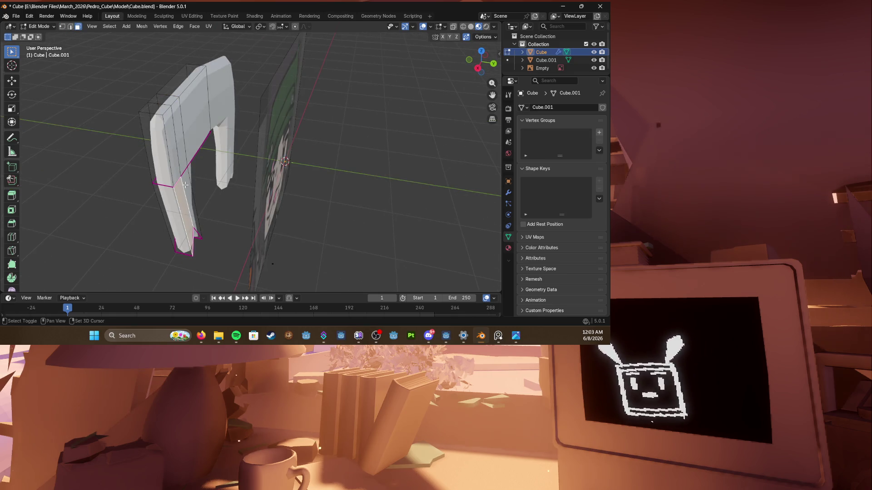
pyautogui.click(176, 144)
pyautogui.keyDown('shift'); pyautogui.click(196, 116); pyautogui.keyUp('shift')
pyautogui.moveTo(205, 157); pyautogui.dragTo(216, 162, button='middle')
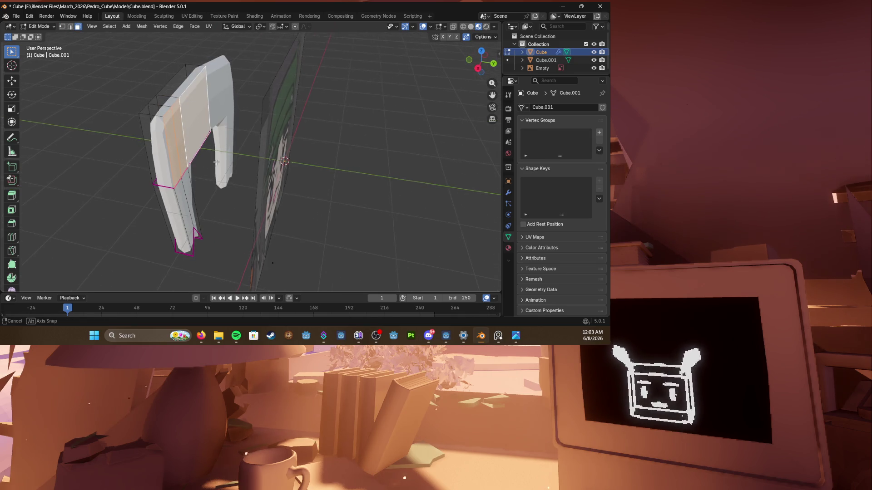
pyautogui.press('e')
pyautogui.click(292, 174)
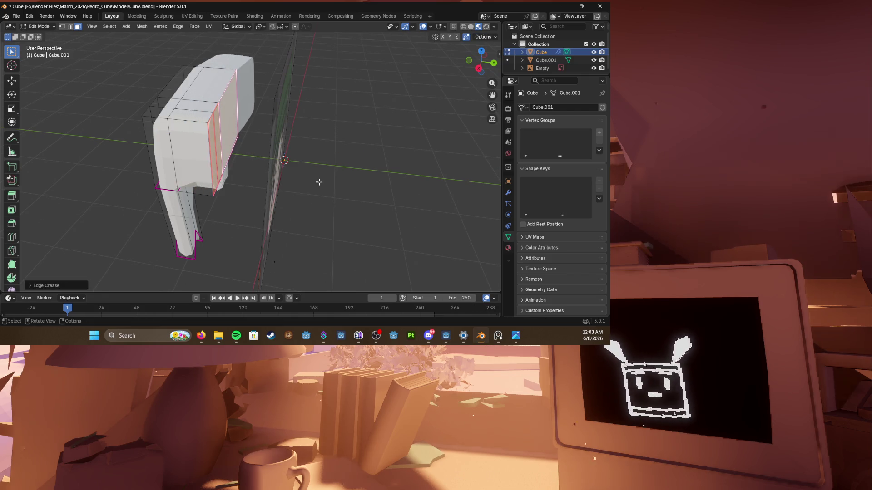
pyautogui.moveTo(319, 182); pyautogui.dragTo(326, 171, button='middle')
pyautogui.click(236, 123)
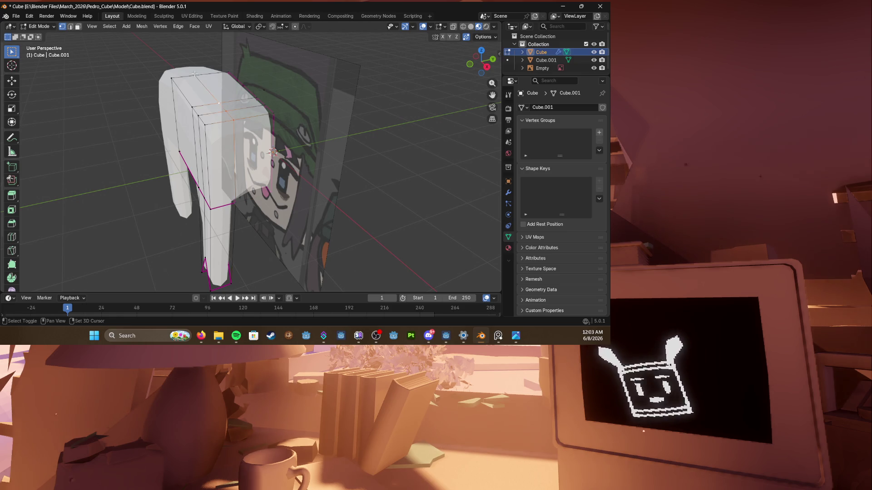
# Step: Round out the top of the hair block and reshape its edge loops and vertices
pyautogui.moveTo(196, 73)
pyautogui.mouseDown(button='middle')
pyautogui.moveTo(225, 136)
pyautogui.moveTo(224, 178)
pyautogui.mouseUp(button='middle')
pyautogui.hotkey('alt', 's')
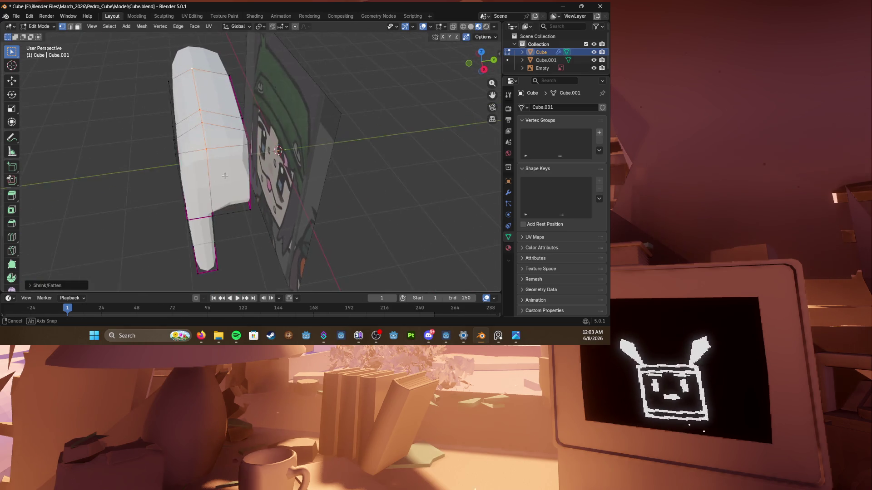
pyautogui.press('g')
pyautogui.press('g')
pyautogui.click(242, 175)
pyautogui.moveTo(242, 175)
pyautogui.mouseDown(button='middle')
pyautogui.moveTo(205, 150)
pyautogui.moveTo(273, 163)
pyautogui.moveTo(225, 164)
pyautogui.moveTo(292, 172)
pyautogui.moveTo(289, 193)
pyautogui.moveTo(232, 142)
pyautogui.mouseUp(button='middle')
pyautogui.press('g')
pyautogui.click(289, 162)
pyautogui.press('g')
pyautogui.click(299, 175)
pyautogui.press('g')
pyautogui.click(293, 181)
# Step: Save, swell the hair outward with Shrink/Fatten, and save again
pyautogui.hotkey('ctrl', 's')
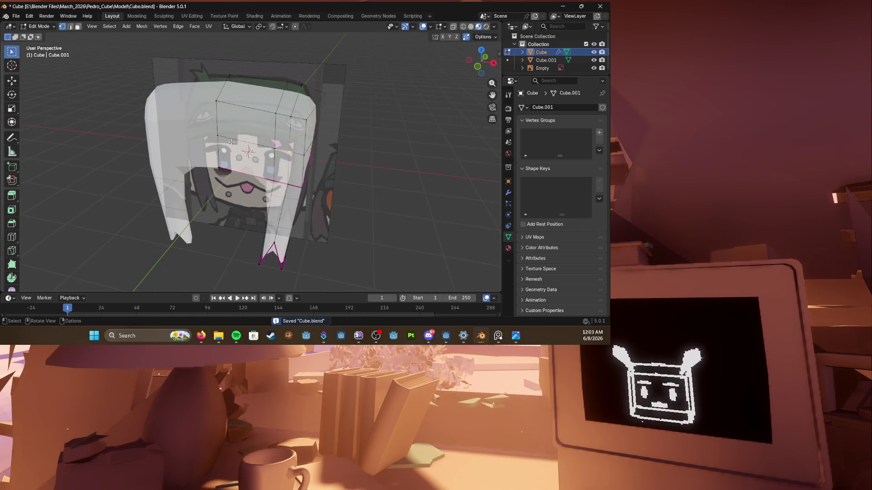
pyautogui.moveTo(293, 152)
pyautogui.mouseDown(button='middle')
pyautogui.moveTo(221, 178)
pyautogui.moveTo(352, 155)
pyautogui.moveTo(241, 172)
pyautogui.moveTo(273, 163)
pyautogui.mouseUp(button='middle')
pyautogui.hotkey('alt', 'z')
pyautogui.hotkey('alt', 's')
pyautogui.click(352, 154)
pyautogui.hotkey('ctrl', 's')
# Step: Reposition an edge loop, then select the top hair vertices and raise them
pyautogui.press('KP_1')
pyautogui.hotkey('alt', 'z')
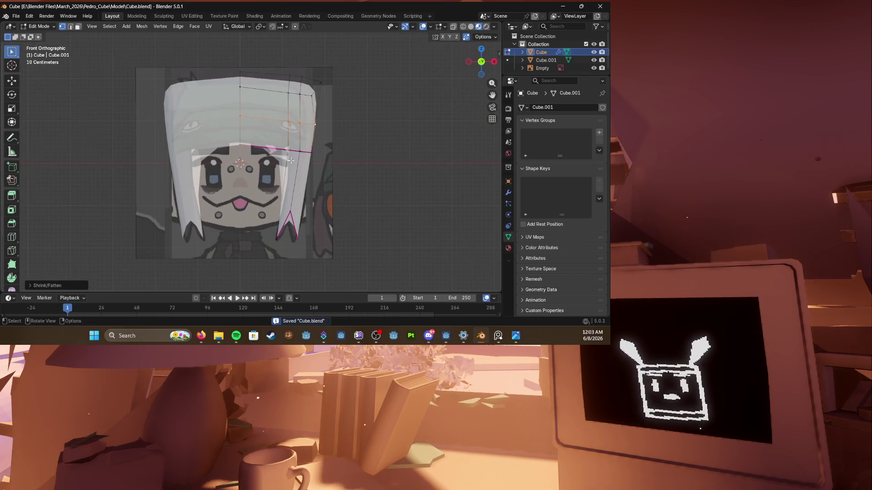
pyautogui.press('g')
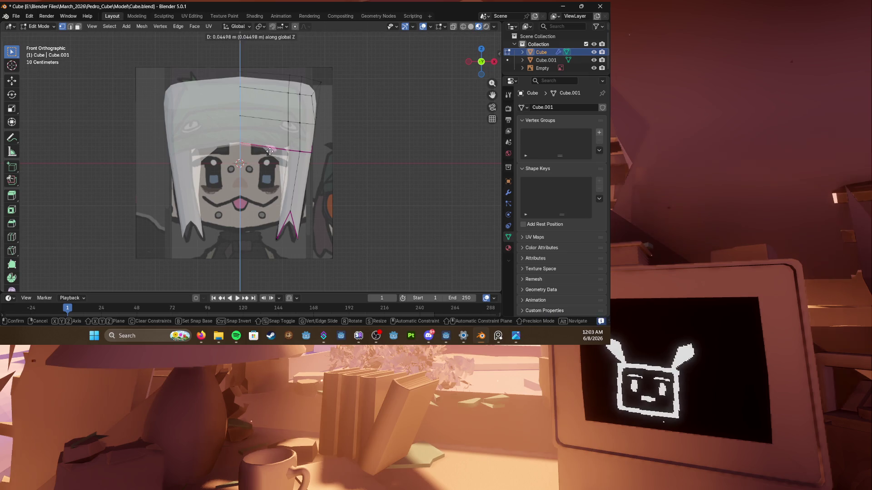
pyautogui.click(249, 147)
pyautogui.keyDown('shift'); pyautogui.moveTo(248, 130); pyautogui.dragTo(238, 150, button='middle'); pyautogui.keyUp('shift')
pyautogui.moveTo(189, 77); pyautogui.dragTo(331, 152)
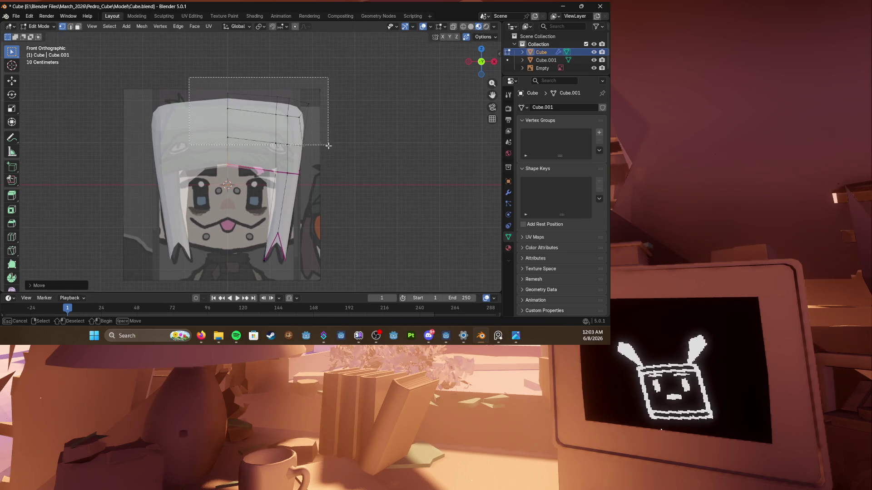
pyautogui.press('g')
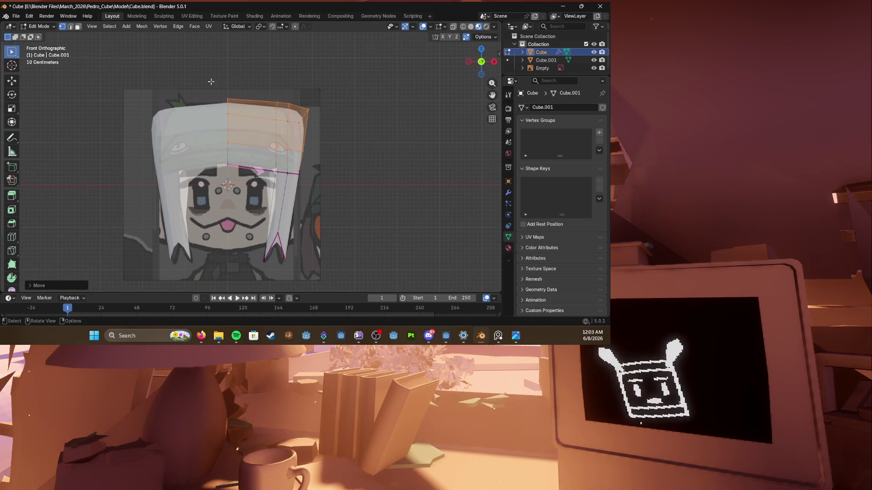
pyautogui.click(325, 130)
# Step: Shift another group of top vertices vertically along Z and check in perspective
pyautogui.moveTo(223, 98); pyautogui.dragTo(330, 123)
pyautogui.press('g')
pyautogui.press('z')
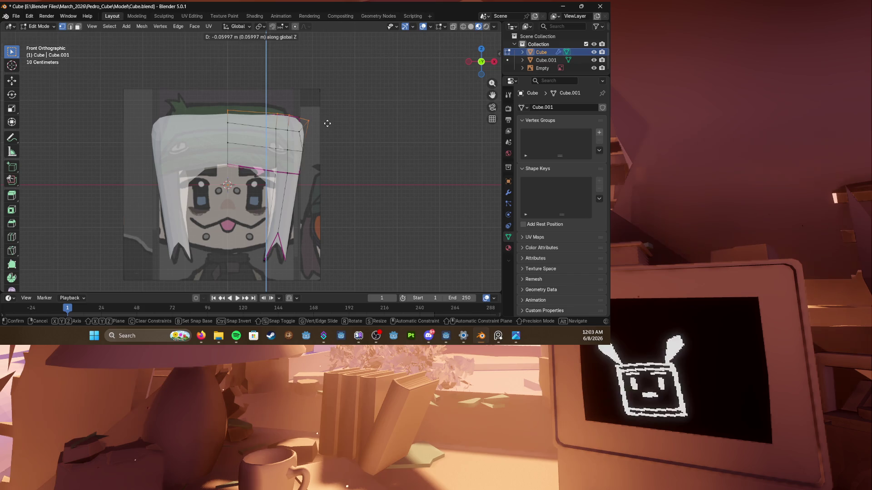
pyautogui.click(297, 116)
pyautogui.click(313, 142)
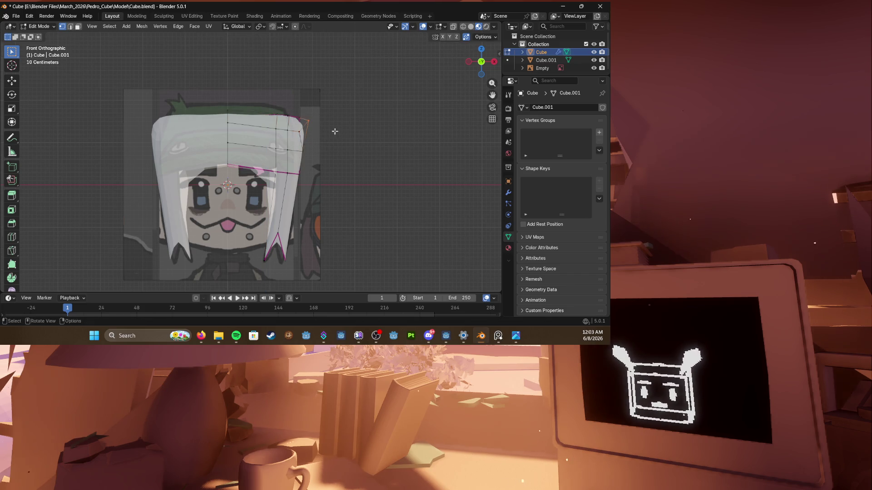
pyautogui.moveTo(335, 131); pyautogui.dragTo(353, 157, button='middle')
pyautogui.press('KP_1')
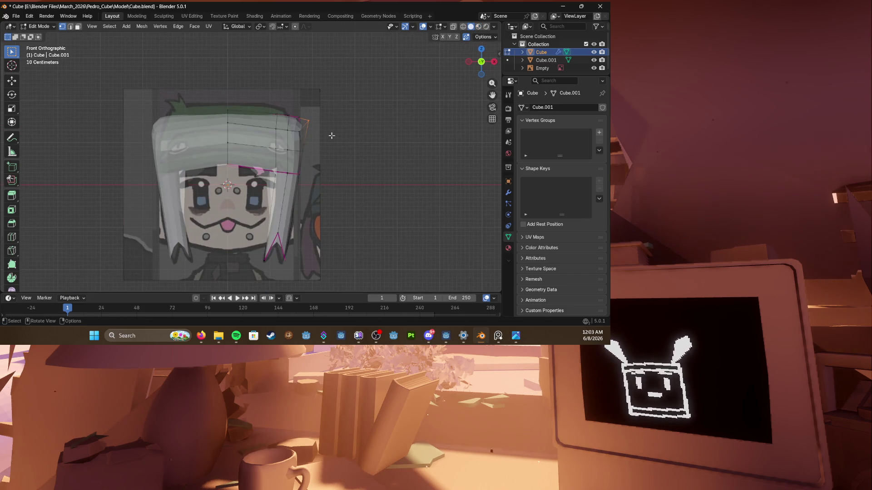
# Step: Pull a side hair vertex inward with proportional falloff so the hair follows the head
pyautogui.click(309, 123)
pyautogui.press('g')
pyautogui.scroll(-1, 341, 149)
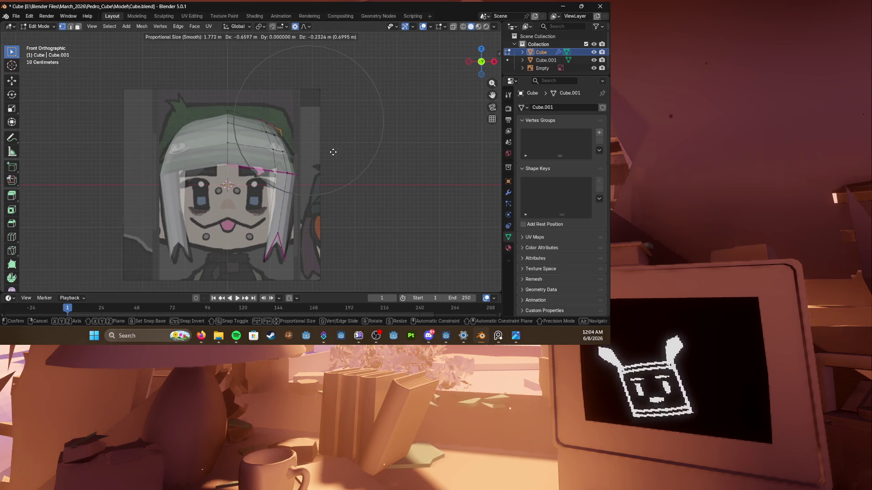
pyautogui.click(331, 153)
pyautogui.moveTo(331, 153)
pyautogui.mouseDown(button='middle')
pyautogui.moveTo(270, 183)
pyautogui.moveTo(262, 174)
pyautogui.mouseUp(button='middle')
pyautogui.hotkey('alt', 'z')
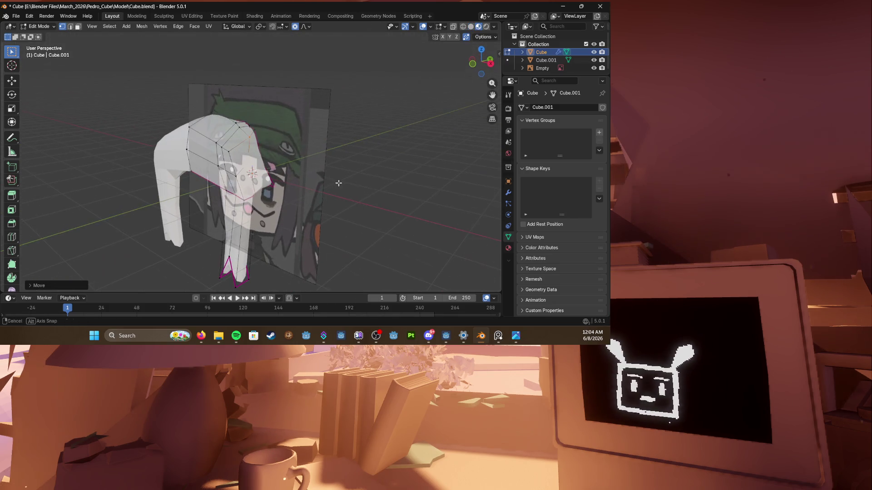
# Step: Nudge and edge-slide individual hair vertices into place, viewed from above
pyautogui.press('g')
pyautogui.scroll(-4, 266, 167)
pyautogui.click(270, 161)
pyautogui.moveTo(269, 167); pyautogui.dragTo(247, 158, button='middle')
pyautogui.press('g')
pyautogui.click(254, 151)
pyautogui.press('g')
pyautogui.click(257, 154)
pyautogui.press('g')
pyautogui.press('g')
pyautogui.click(242, 154)
pyautogui.press('g')
pyautogui.click(240, 154)
pyautogui.press('g')
pyautogui.click(238, 154)
pyautogui.press('g')
pyautogui.press('g')
pyautogui.click(245, 146)
pyautogui.press('g')
pyautogui.press('g')
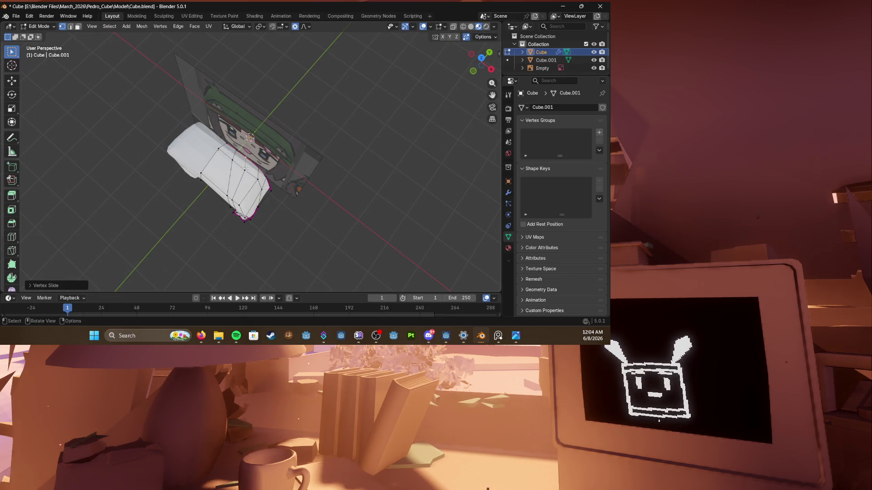
# Step: Shift the top hair vertices with soft proportional moves from a closer angle
pyautogui.moveTo(247, 171)
pyautogui.mouseDown(button='middle')
pyautogui.moveTo(263, 153)
pyautogui.moveTo(225, 136)
pyautogui.mouseUp(button='middle')
pyautogui.scroll(3, 263, 153)
pyautogui.press('g')
pyautogui.click(224, 133)
pyautogui.press('g')
pyautogui.press('g')
pyautogui.click(228, 132)
pyautogui.press('g')
pyautogui.click(231, 141)
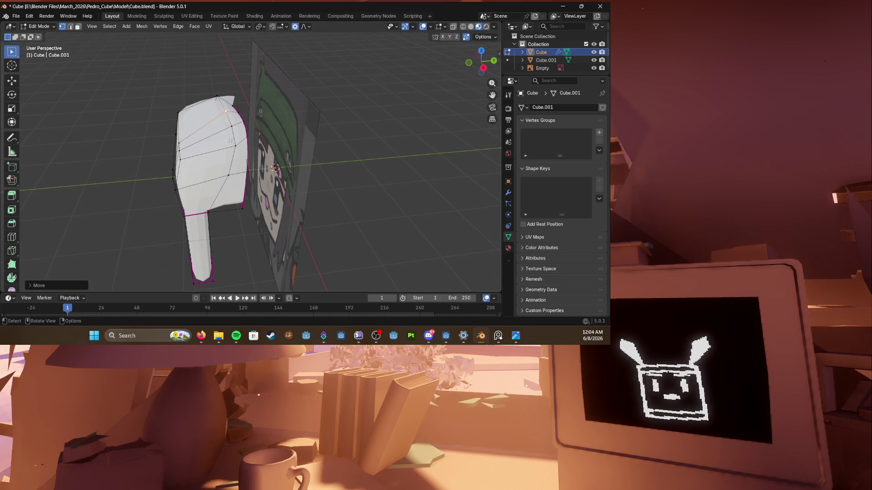
pyautogui.press('g')
pyautogui.click(235, 133)
pyautogui.press('g')
pyautogui.click(247, 121)
pyautogui.press('g')
pyautogui.click(246, 126)
# Step: Soft-move the lower hair vertices from side and three-quarter views
pyautogui.moveTo(245, 137)
pyautogui.mouseDown(button='middle')
pyautogui.moveTo(215, 183)
pyautogui.moveTo(272, 181)
pyautogui.moveTo(204, 184)
pyautogui.mouseUp(button='middle')
pyautogui.press('g')
pyautogui.click(204, 191)
pyautogui.press('g')
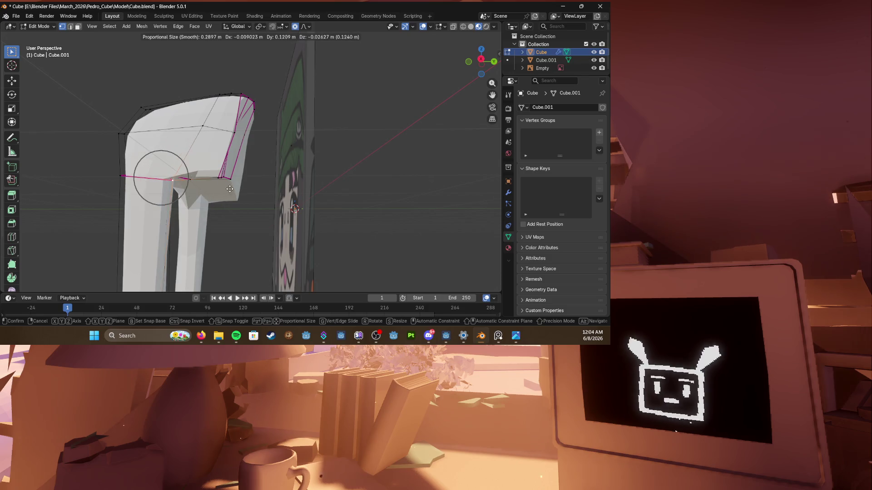
pyautogui.click(229, 188)
pyautogui.moveTo(230, 189); pyautogui.dragTo(147, 147, button='middle')
pyautogui.moveTo(170, 178)
pyautogui.mouseDown(button='middle')
pyautogui.moveTo(204, 170)
pyautogui.moveTo(191, 157)
pyautogui.mouseUp(button='middle')
pyautogui.press('g')
pyautogui.click(226, 200)
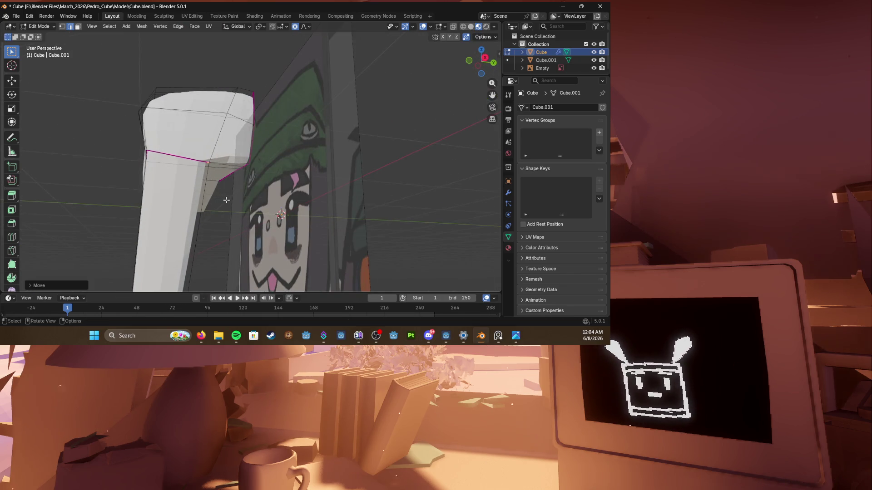
pyautogui.scroll(-4, 226, 199)
# Step: Save, reveal the hidden body mesh with Alt+H, review from the front and return to Object Mode
pyautogui.hotkey('ctrl', 's')
pyautogui.moveTo(239, 198)
pyautogui.mouseDown(button='middle')
pyautogui.moveTo(318, 196)
pyautogui.moveTo(194, 189)
pyautogui.moveTo(191, 163)
pyautogui.mouseUp(button='middle')
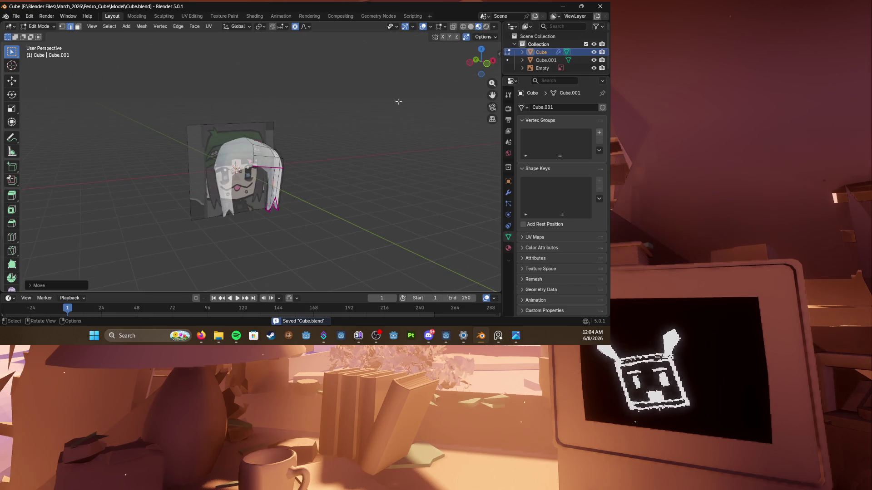
pyautogui.hotkey('alt', 'h')
pyautogui.scroll(3, 290, 119)
pyautogui.scroll(-3, 289, 119)
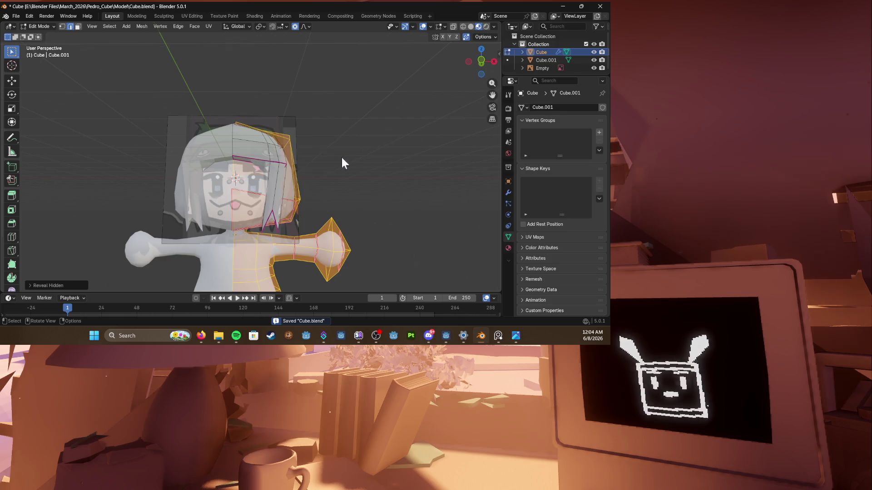
pyautogui.moveTo(272, 164)
pyautogui.mouseDown(button='middle')
pyautogui.moveTo(370, 162)
pyautogui.moveTo(239, 170)
pyautogui.moveTo(204, 164)
pyautogui.mouseUp(button='middle')
pyautogui.hotkey('alt', 'z')
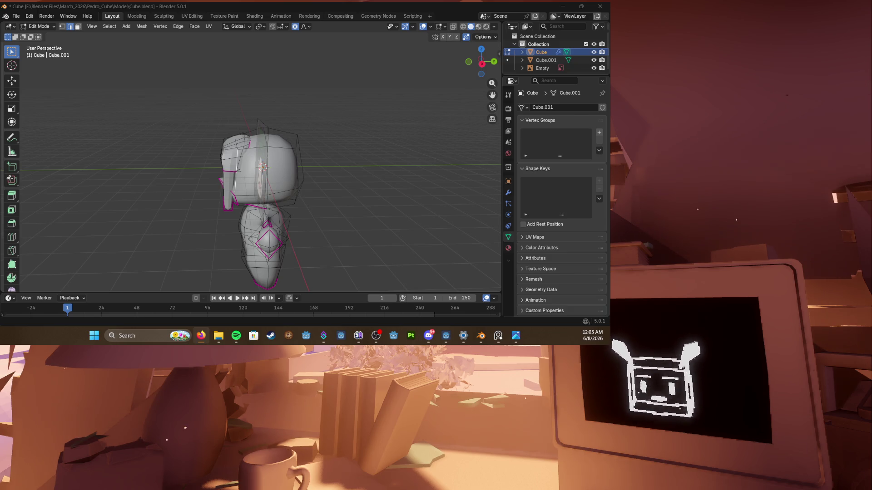
pyautogui.moveTo(285, 196); pyautogui.dragTo(354, 187, button='middle')
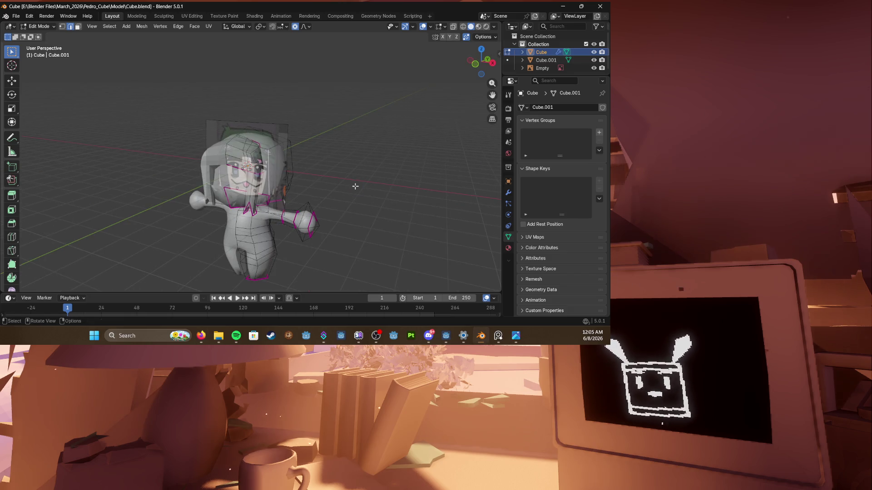
pyautogui.hotkey('ctrl', 's')
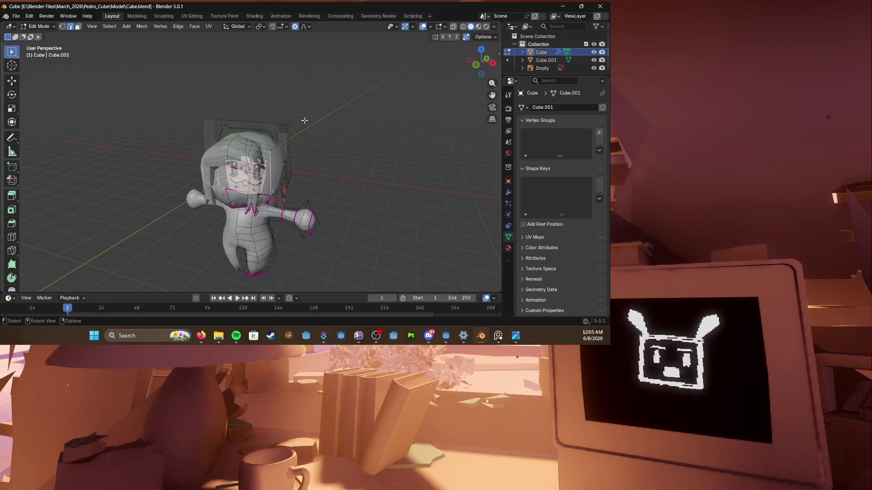
pyautogui.hotkey('ctrl', 's')
pyautogui.press('KP_1')
pyautogui.scroll(2, 305, 121)
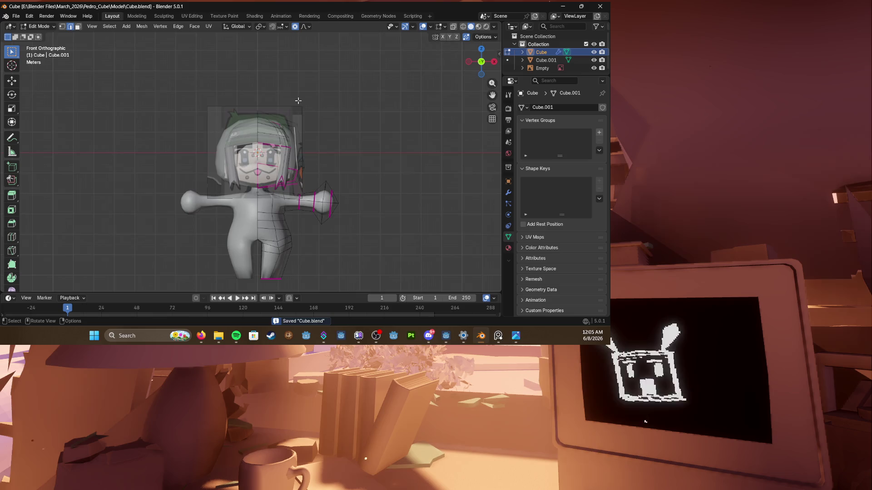
pyautogui.press('Tab')
# Step: Select the reference image and check it from front and tilted views
pyautogui.click(300, 85)
pyautogui.moveTo(316, 92); pyautogui.dragTo(354, 94, button='middle')
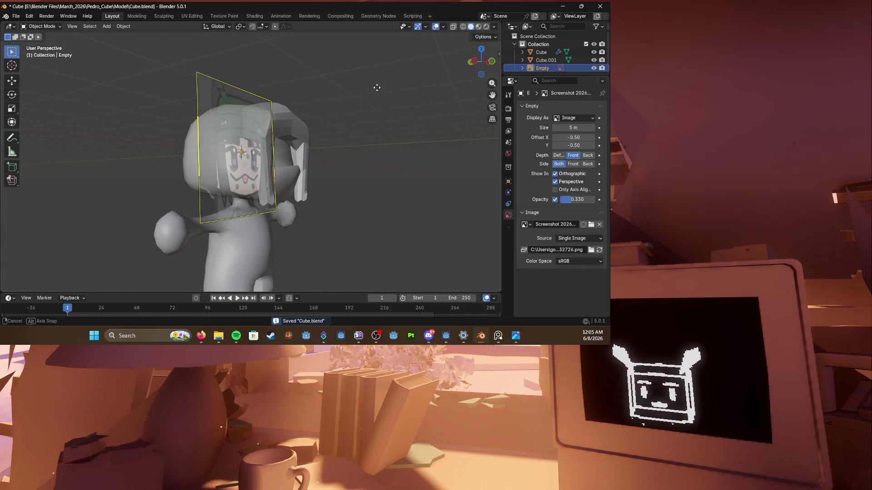
pyautogui.press('KP_1')
pyautogui.press('KP_6')
pyautogui.press('KP_6')
pyautogui.press('KP_6')
pyautogui.press('KP_4')
pyautogui.press('KP_4')
pyautogui.press('KP_4')
pyautogui.press('KP_4')
pyautogui.press('KP_4')
pyautogui.press('KP_1')
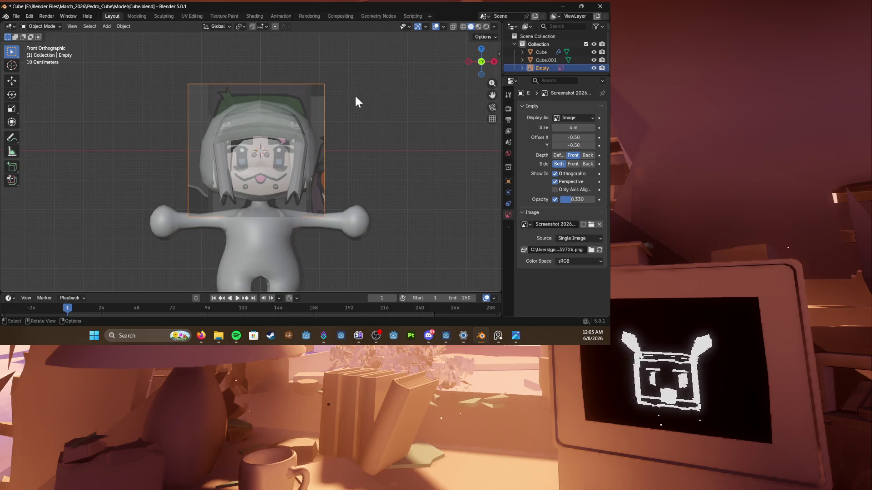
# Step: Edit the hair mesh and select its side and lower front faces from the right view
pyautogui.click(317, 140)
pyautogui.press('Tab')
pyautogui.moveTo(322, 144); pyautogui.dragTo(327, 167, button='middle')
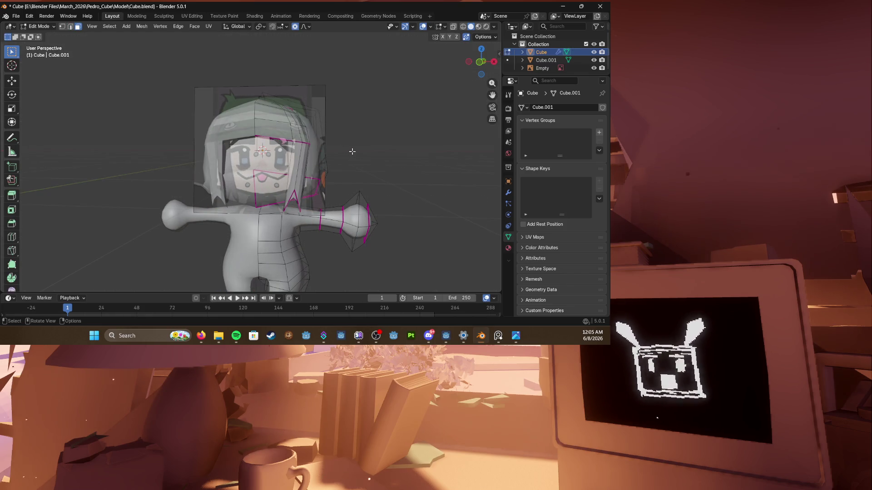
pyautogui.press('KP_3')
pyautogui.click(249, 183)
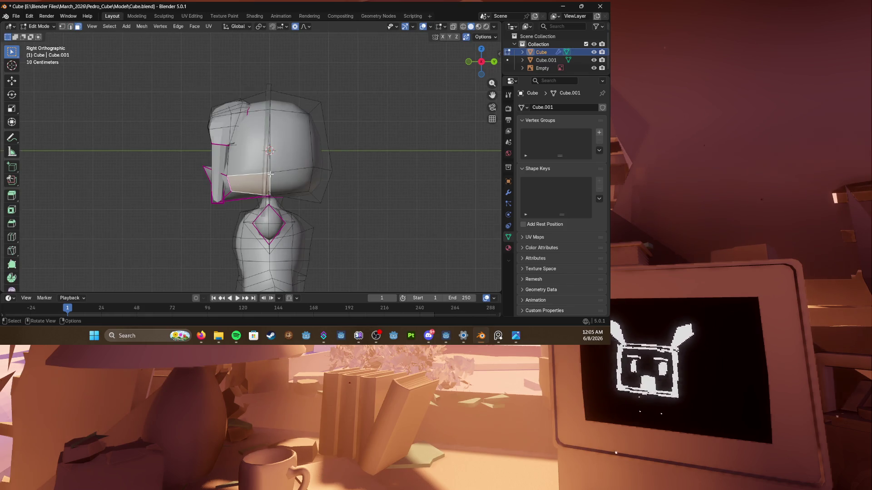
pyautogui.keyDown('shift'); pyautogui.click(249, 129); pyautogui.keyUp('shift')
pyautogui.keyDown('ctrl'); pyautogui.click(291, 178); pyautogui.keyUp('ctrl')
pyautogui.keyDown('shift'); pyautogui.click(287, 142); pyautogui.keyUp('shift')
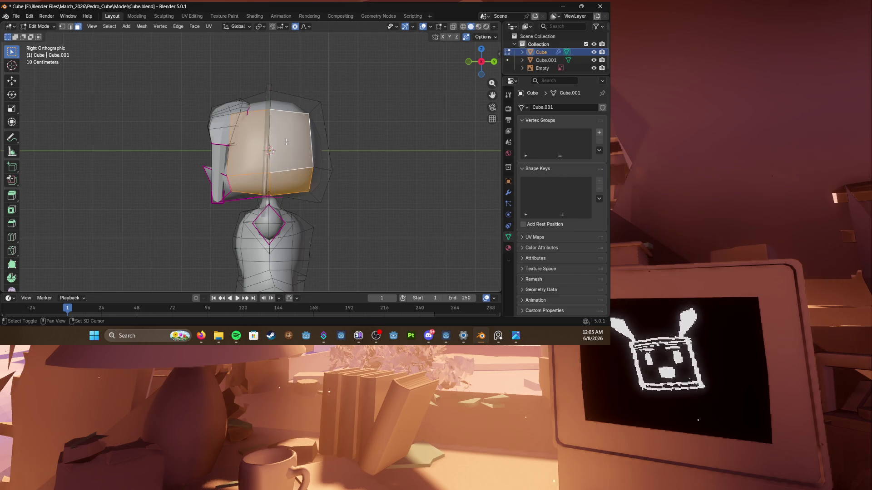
pyautogui.press('KP_1')
# Step: Push the selected hair faces outward to clear the head, return to Object Mode and save
pyautogui.press('g')
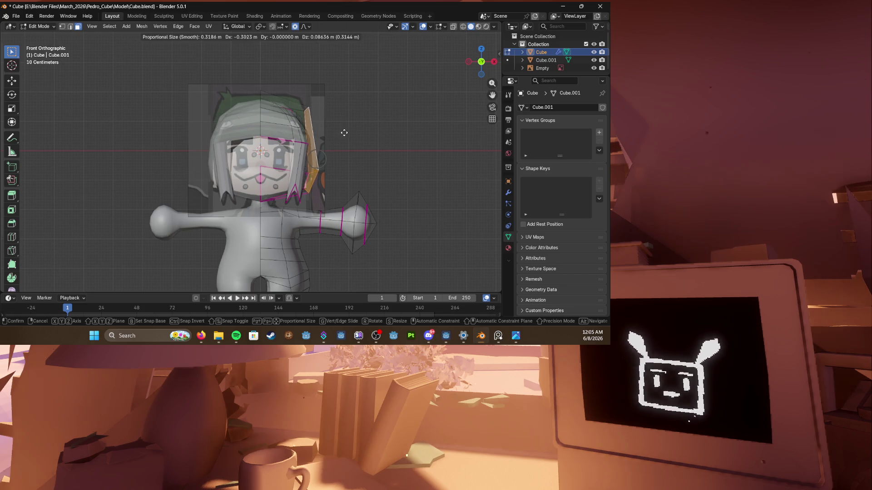
pyautogui.click(343, 133)
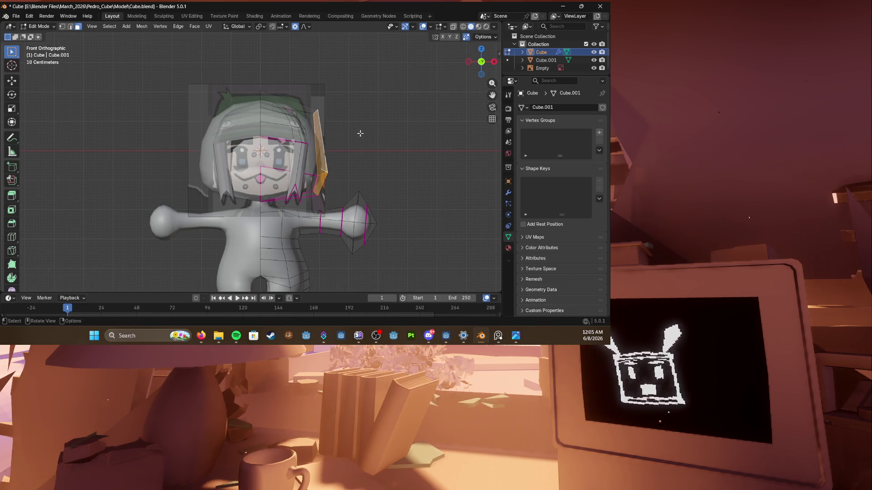
pyautogui.moveTo(419, 141); pyautogui.dragTo(408, 180, button='middle')
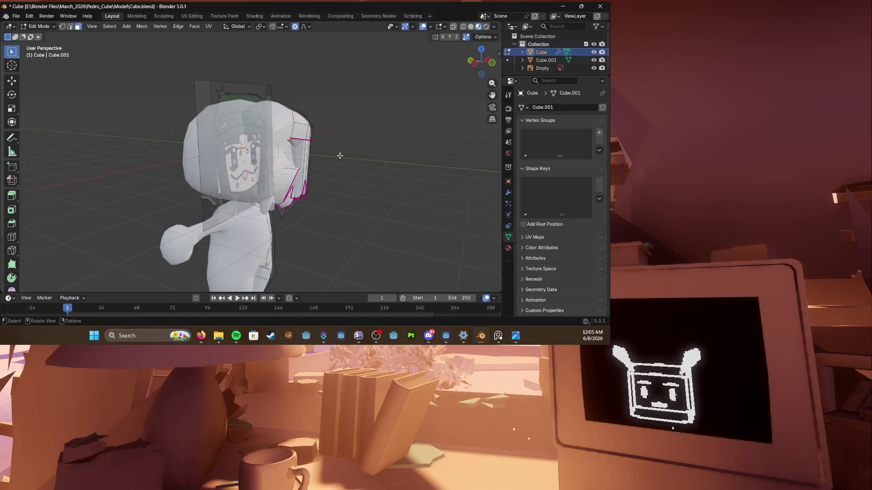
pyautogui.press('Tab')
pyautogui.moveTo(327, 164)
pyautogui.mouseDown(button='middle')
pyautogui.moveTo(205, 151)
pyautogui.moveTo(229, 132)
pyautogui.moveTo(309, 135)
pyautogui.mouseUp(button='middle')
pyautogui.hotkey('ctrl', 's')
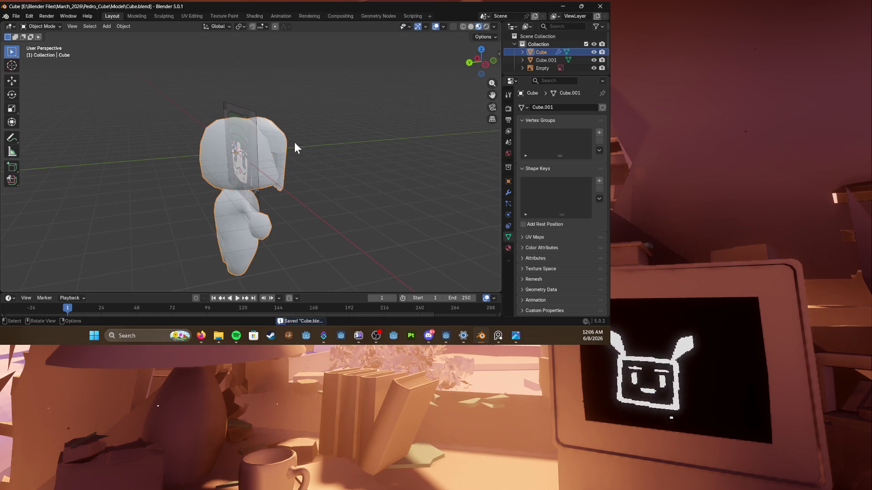
pyautogui.scroll(3, 294, 142)
# Step: Add a new cube mesh to the scene via Shift+A > Mesh > Cube
pyautogui.moveTo(287, 139); pyautogui.dragTo(147, 148, button='middle')
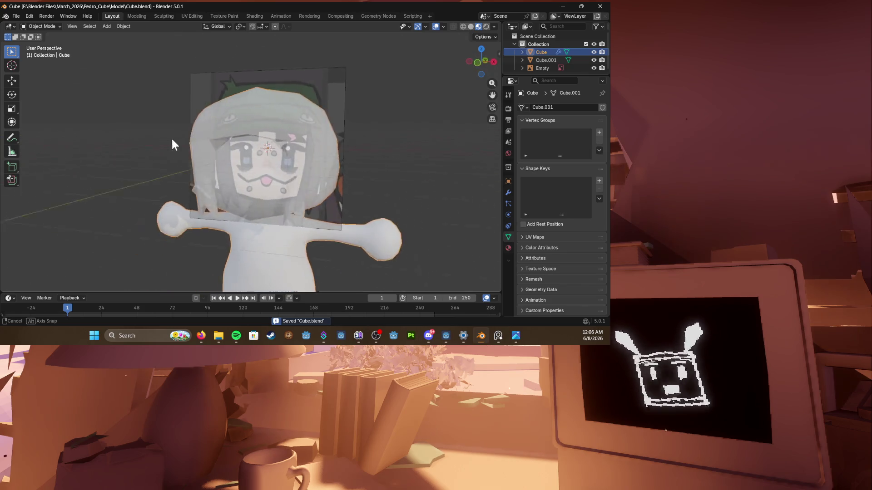
pyautogui.press('KP_1')
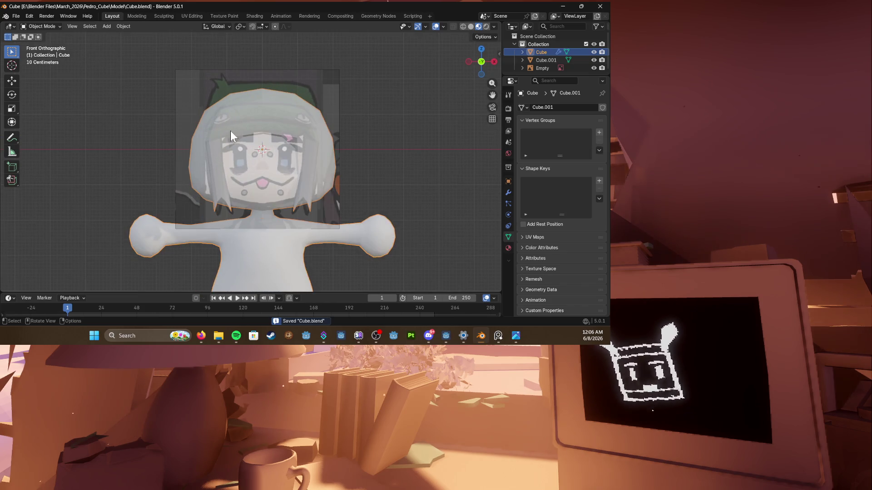
pyautogui.scroll(3, 230, 131)
pyautogui.moveTo(230, 132)
pyautogui.mouseDown(button='middle')
pyautogui.moveTo(320, 130)
pyautogui.moveTo(268, 152)
pyautogui.mouseUp(button='middle')
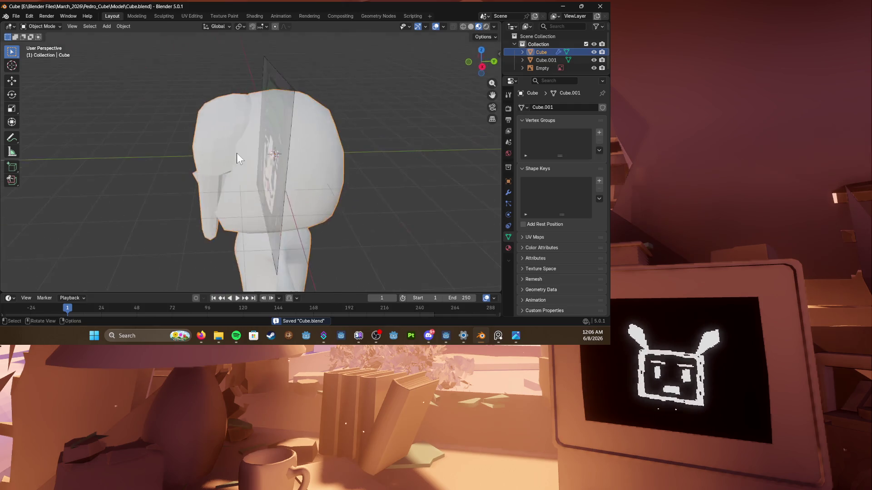
pyautogui.hotkey('shift', 'a')
pyautogui.moveTo(100, 153)
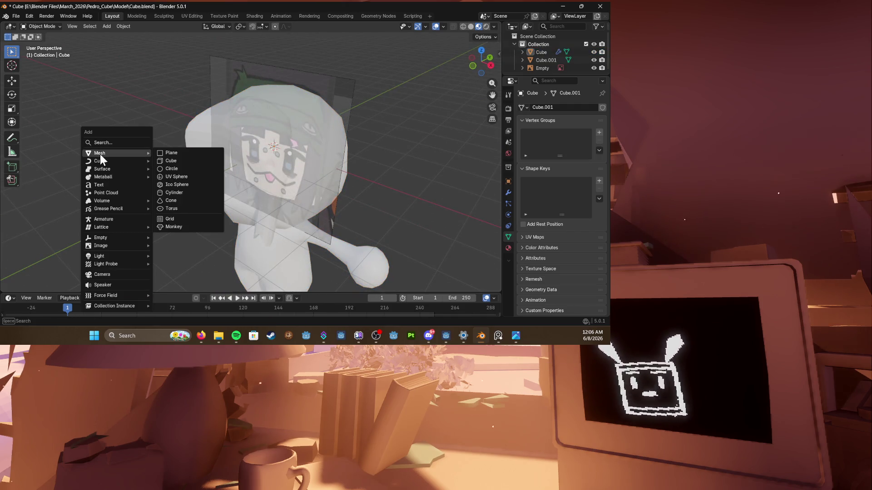
pyautogui.click(181, 152)
pyautogui.scroll(-4, 254, 139)
# Step: Move the new cube up above the character's head and check it from the side
pyautogui.moveTo(225, 157)
pyautogui.mouseDown(button='middle')
pyautogui.moveTo(254, 138)
pyautogui.moveTo(265, 146)
pyautogui.mouseUp(button='middle')
pyautogui.press('g')
pyautogui.click(251, 89)
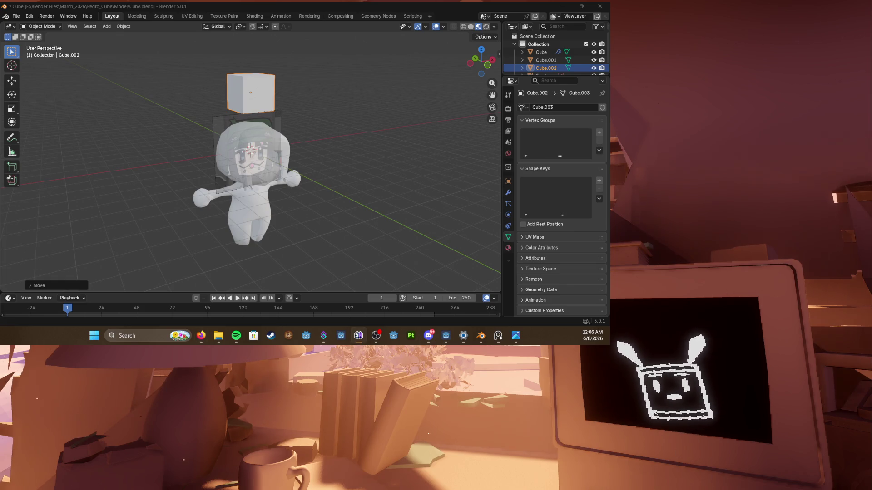
pyautogui.scroll(3, 235, 216)
pyautogui.moveTo(235, 215); pyautogui.dragTo(316, 210, button='middle')
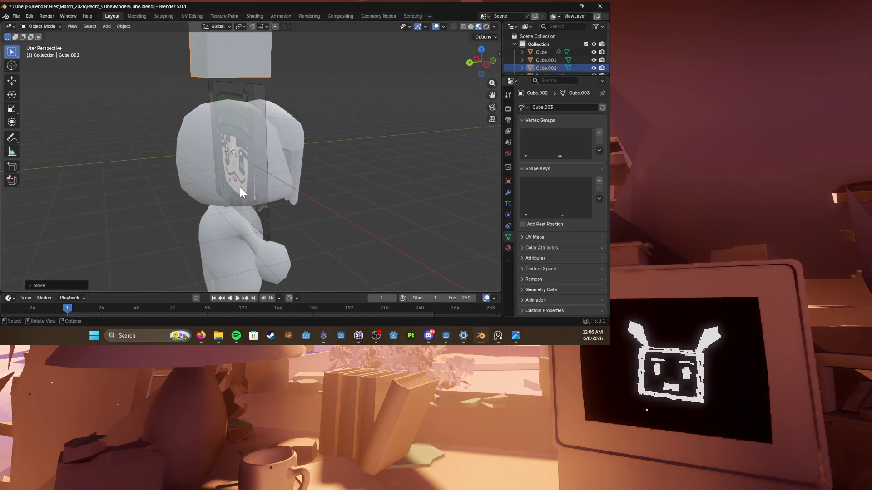
pyautogui.moveTo(237, 189); pyautogui.dragTo(317, 172, button='middle')
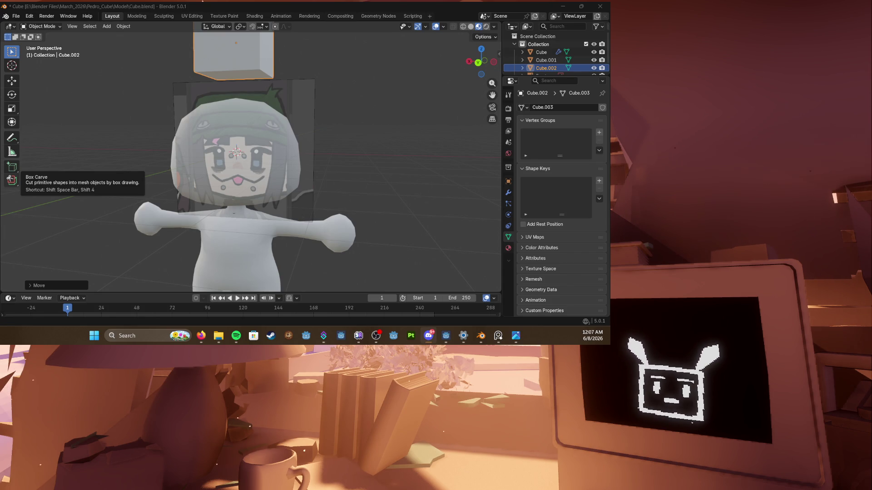
pyautogui.moveTo(262, 125); pyautogui.dragTo(236, 109, button='middle')
pyautogui.scroll(-3, 237, 119)
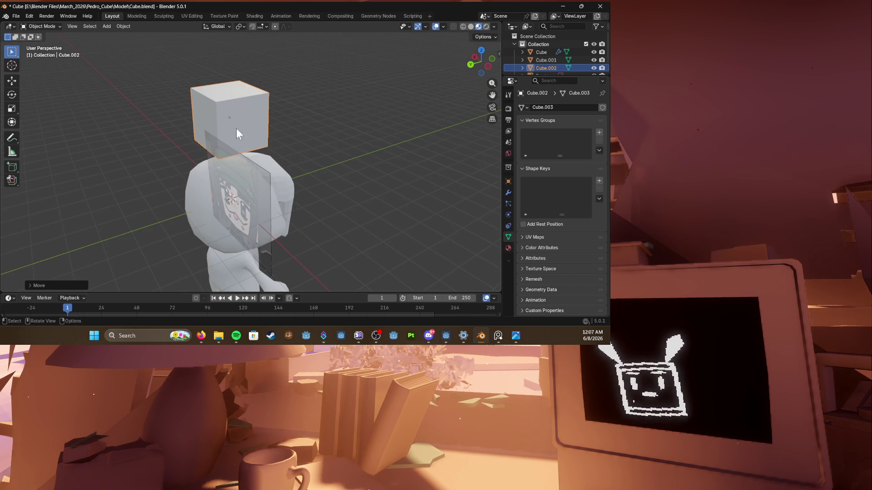
# Step: Add an edge loop around the cube and extrude a face out into a brim box
pyautogui.press('Tab')
pyautogui.moveTo(250, 155)
pyautogui.keyDown('alt'); pyautogui.mouseDown(button='middle')
pyautogui.moveTo(290, 117)
pyautogui.moveTo(307, 116)
pyautogui.moveTo(293, 134)
pyautogui.mouseUp(button='middle'); pyautogui.keyUp('alt')
pyautogui.hotkey('ctrl', 'r')
pyautogui.click(307, 117)
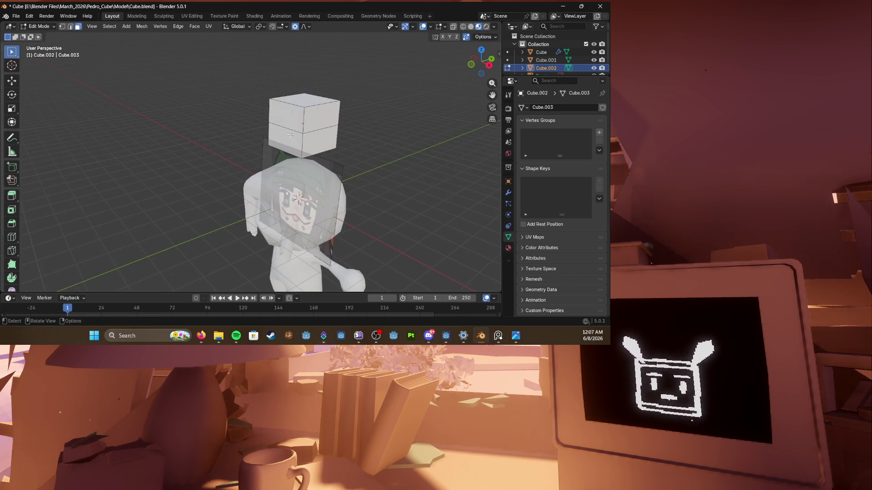
pyautogui.press('e')
pyautogui.click(272, 136)
pyautogui.moveTo(293, 134); pyautogui.dragTo(314, 123, button='middle')
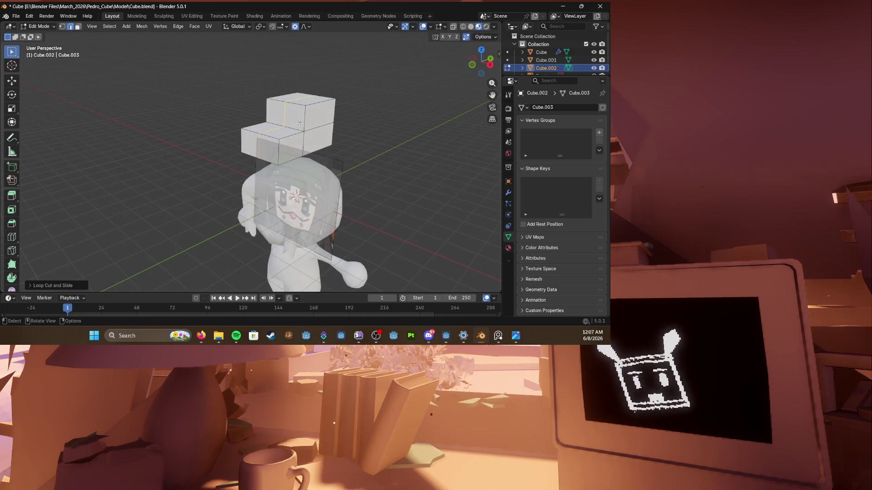
# Step: With see-through shading on, reposition part of the cap and check it from the right side
pyautogui.press('a')
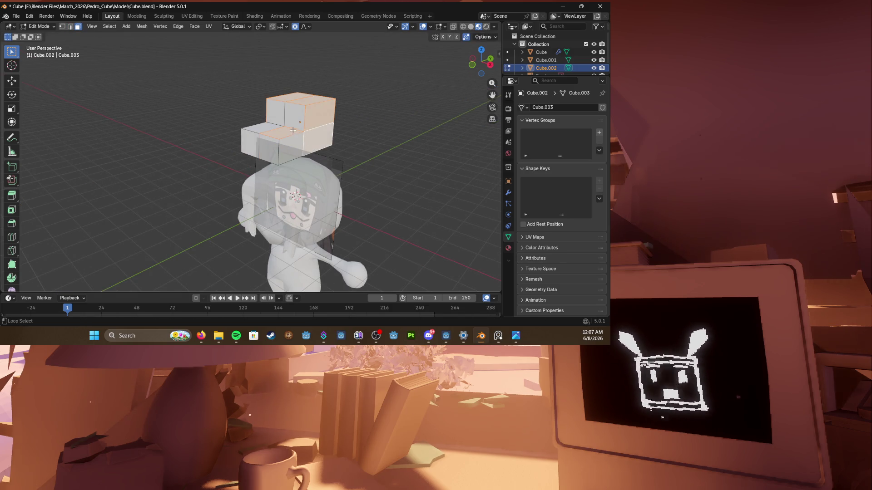
pyautogui.hotkey('alt', 'a')
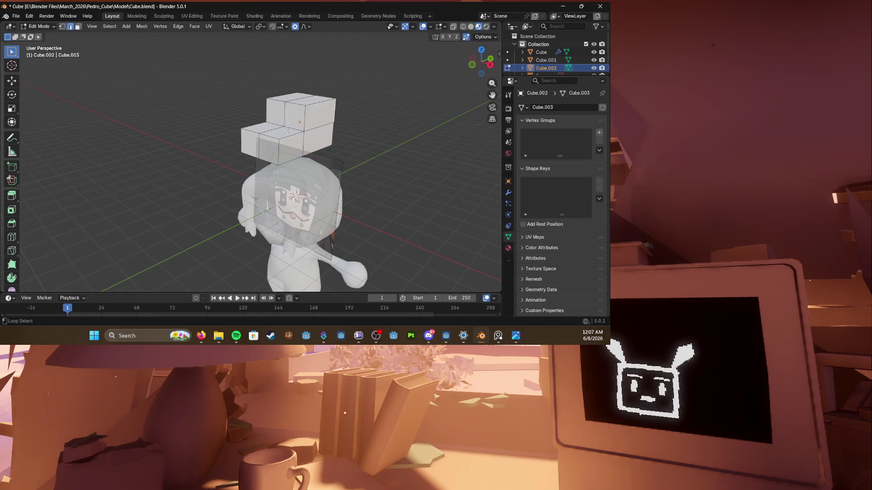
pyautogui.moveTo(298, 125)
pyautogui.mouseDown(button='middle')
pyautogui.moveTo(242, 140)
pyautogui.moveTo(399, 119)
pyautogui.moveTo(209, 111)
pyautogui.moveTo(293, 130)
pyautogui.moveTo(298, 156)
pyautogui.mouseUp(button='middle')
pyautogui.scroll(3, 252, 133)
pyautogui.hotkey('alt', 'z')
pyautogui.press('g')
pyautogui.click(279, 129)
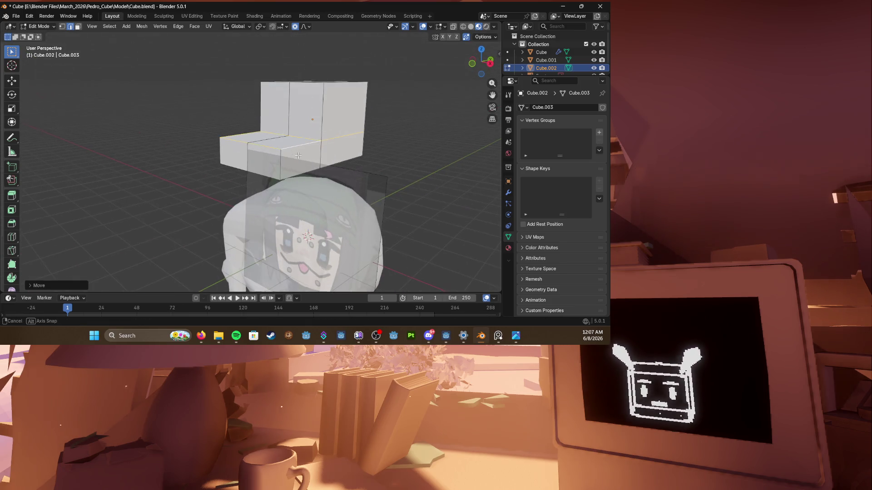
pyautogui.press('KP_3')
pyautogui.hotkey('alt', 'z')
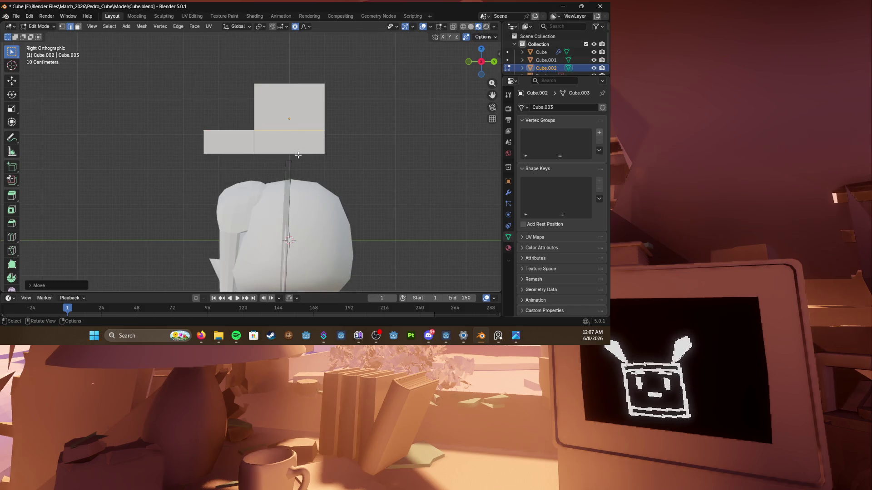
pyautogui.hotkey('alt', 'z')
pyautogui.moveTo(298, 155); pyautogui.dragTo(306, 149, button='middle')
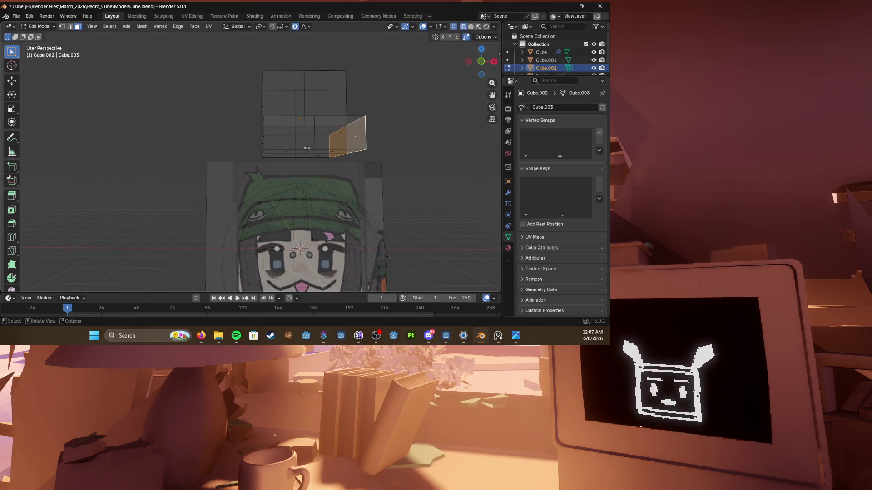
# Step: Raise the cap's bottom middle vertex vertically (G Z) to notch the lower edge
pyautogui.press('KP_1')
pyautogui.click(306, 147)
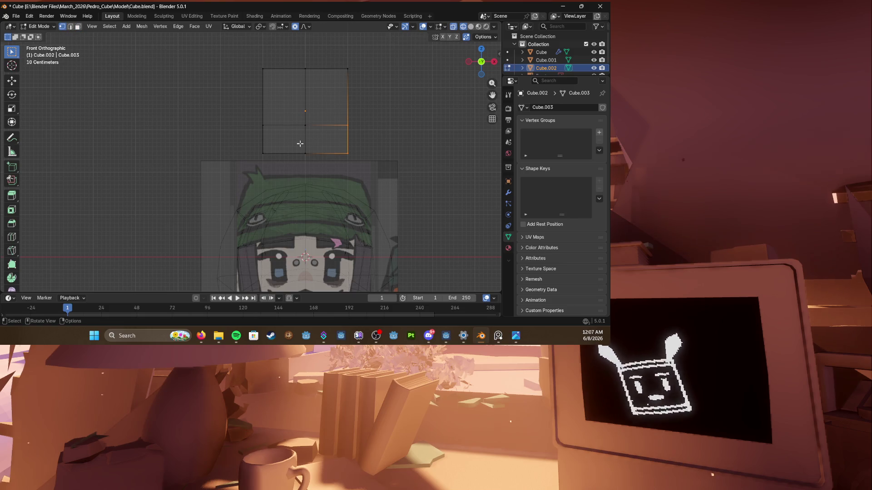
pyautogui.press('g')
pyautogui.press('z')
pyautogui.click(315, 148)
pyautogui.hotkey('alt', 'z')
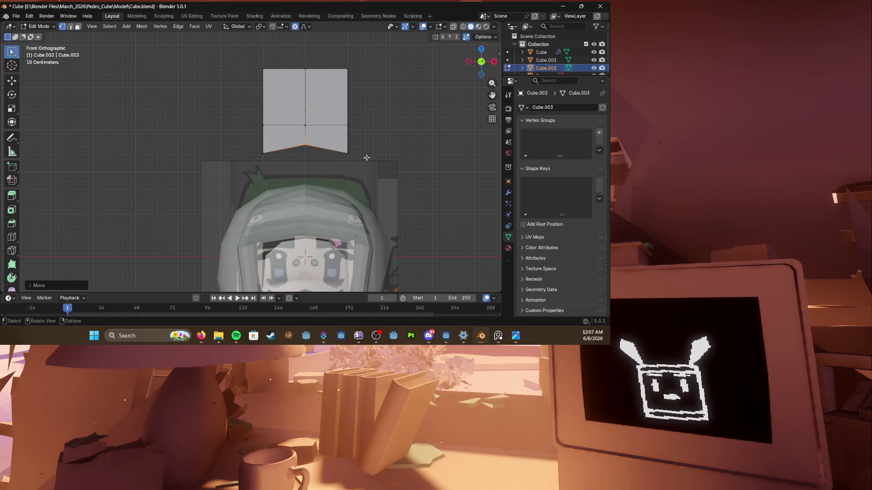
pyautogui.moveTo(316, 148)
pyautogui.mouseDown(button='middle')
pyautogui.moveTo(279, 148)
pyautogui.moveTo(307, 140)
pyautogui.mouseUp(button='middle')
pyautogui.press('KP_1')
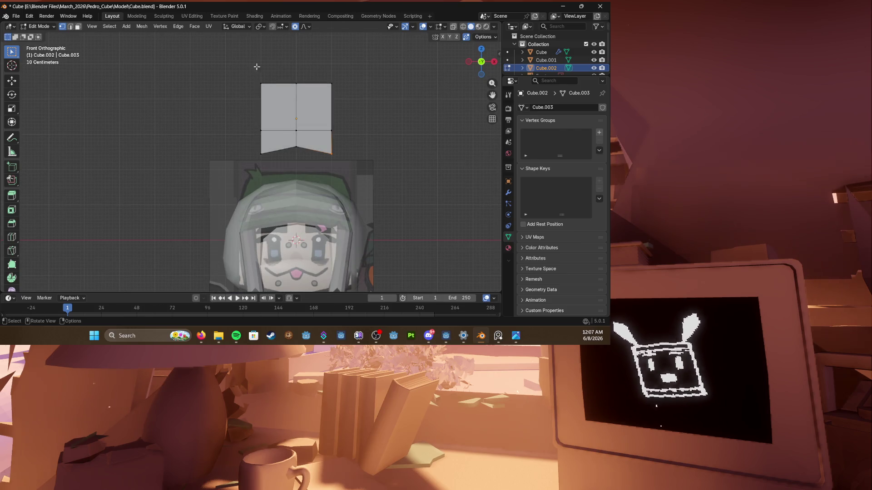
# Step: Adjust the heights of the cap's side-edge vertices with vertical G Z moves
pyautogui.hotkey('alt', 'z')
pyautogui.moveTo(251, 76); pyautogui.dragTo(275, 140)
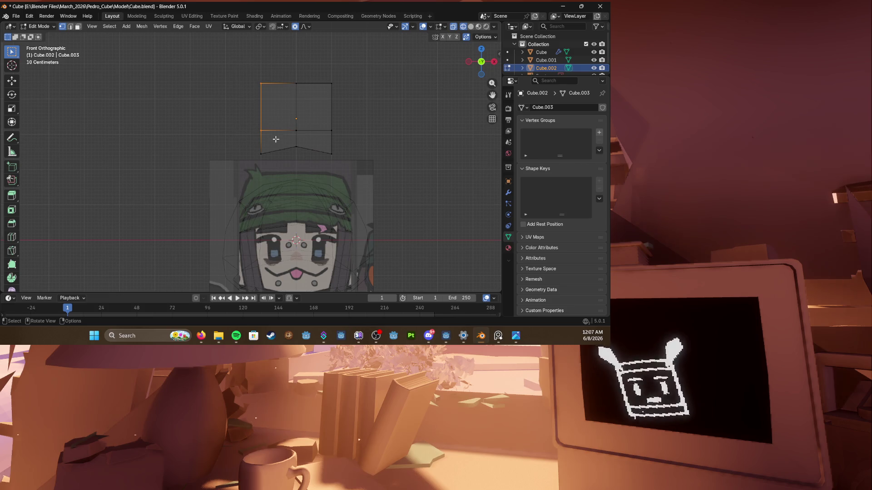
pyautogui.press('g')
pyautogui.press('z')
pyautogui.click(259, 130)
pyautogui.click(331, 131)
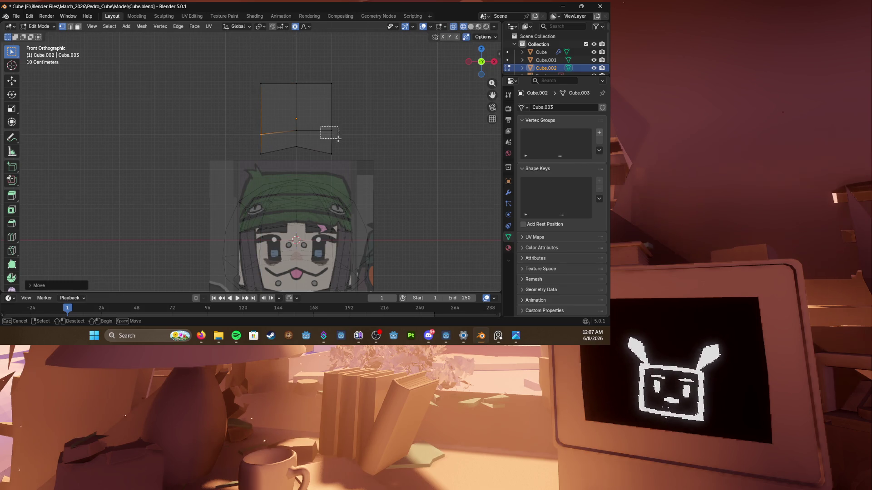
pyautogui.press('g')
pyautogui.press('z')
pyautogui.click(337, 143)
# Step: Delete the left half of the cap's vertices with X > Vertices
pyautogui.moveTo(216, 64); pyautogui.dragTo(289, 160)
pyautogui.press('x')
pyautogui.click(245, 144)
pyautogui.click(507, 190)
# Step: Add Mirror and Subdivision Surface modifiers to the cap and crease its edges to stay sharp
pyautogui.click(538, 102)
pyautogui.write('m')
pyautogui.press('Return')
pyautogui.click(538, 103)
pyautogui.write('su')
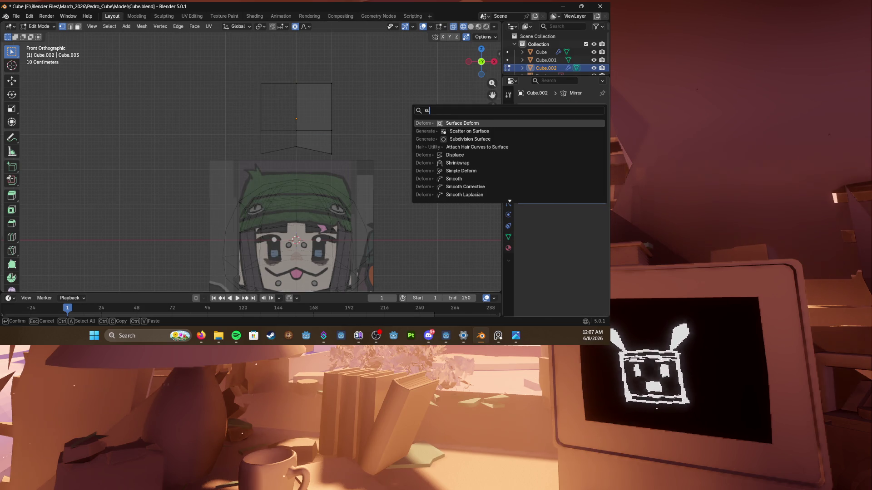
pyautogui.write('b')
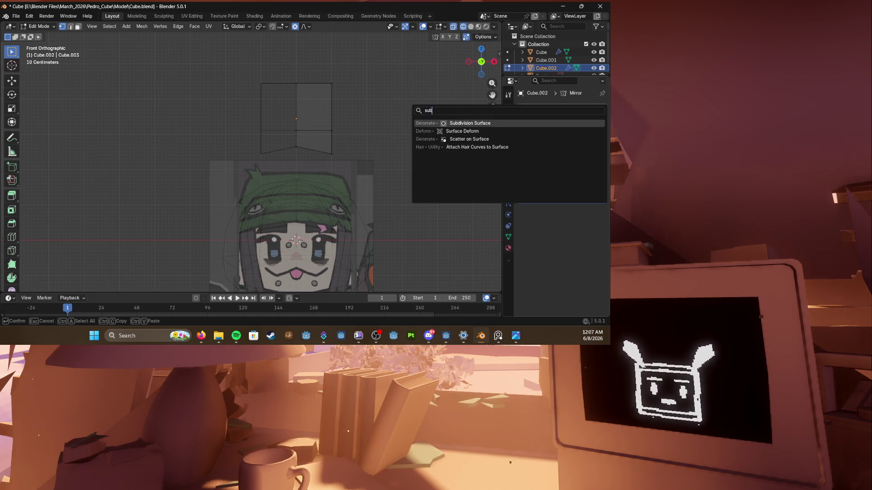
pyautogui.press('Return')
pyautogui.press('z')
pyautogui.moveTo(326, 152); pyautogui.dragTo(235, 163, button='middle')
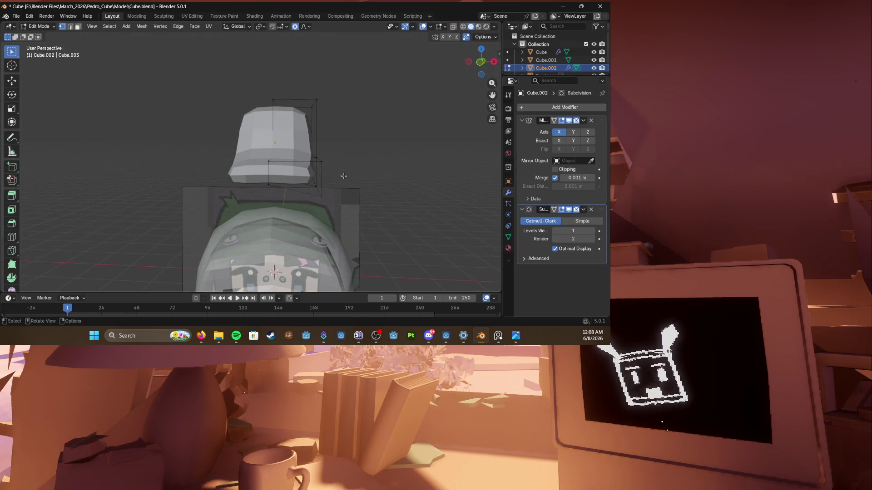
pyautogui.hotkey('alt', 'z')
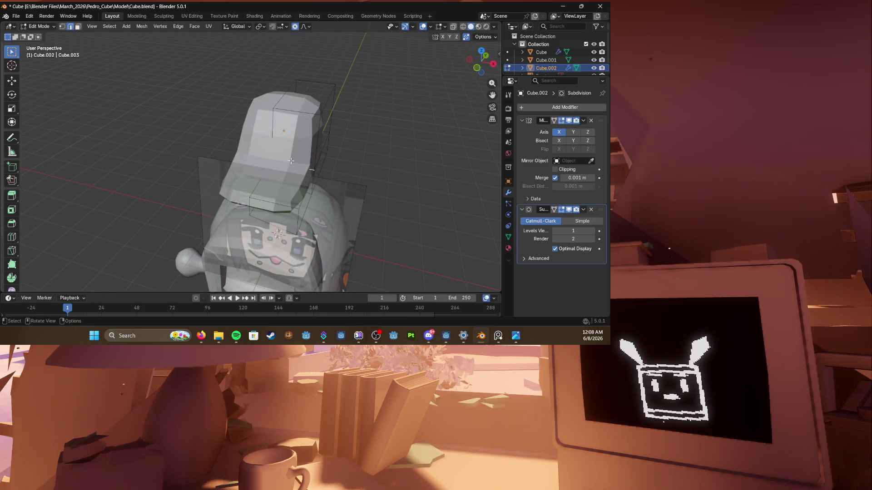
pyautogui.hotkey('shift', 'e')
# Step: Slide a brim vertex along its edge to refine the cap outline, then save the file
pyautogui.moveTo(289, 166)
pyautogui.mouseDown(button='middle')
pyautogui.moveTo(264, 164)
pyautogui.moveTo(279, 156)
pyautogui.mouseUp(button='middle')
pyautogui.press('g')
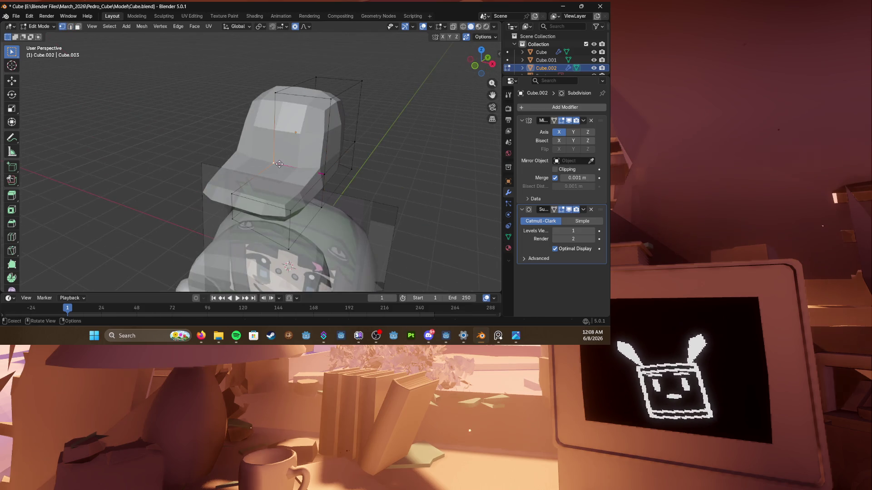
pyautogui.press('g')
pyautogui.press('g')
pyautogui.click(280, 155)
pyautogui.hotkey('alt', 'z')
pyautogui.moveTo(280, 155); pyautogui.dragTo(299, 156, button='middle')
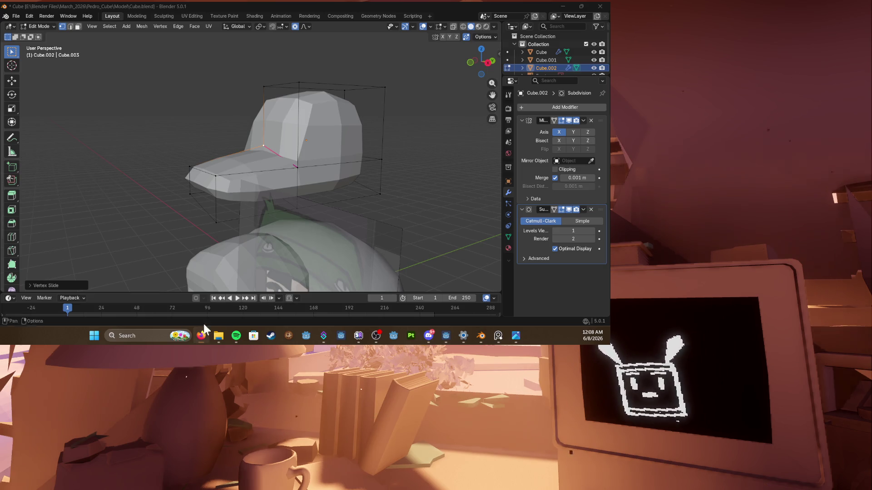
pyautogui.moveTo(239, 238); pyautogui.dragTo(272, 263, button='middle')
pyautogui.hotkey('ctrl', 's')
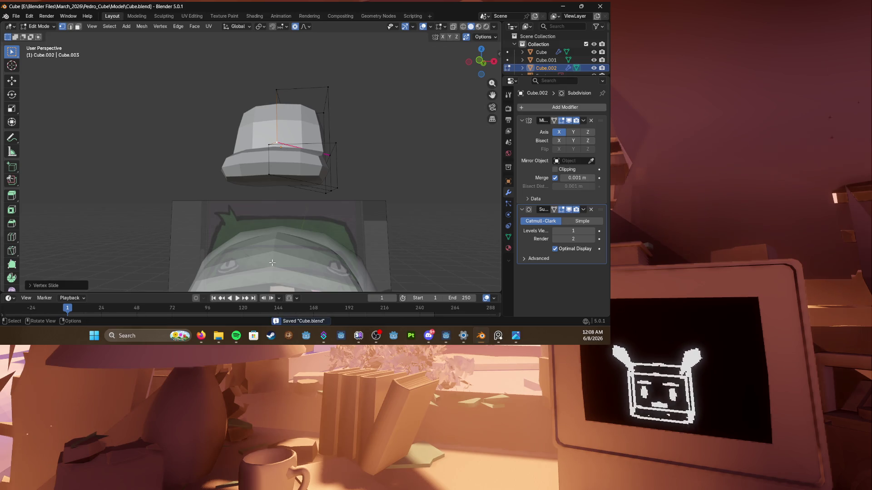
pyautogui.scroll(3, 272, 204)
# Step: Push a cap face inward, extrude it into a creased brim, and enable Clipping on the Mirror modifier
pyautogui.click(320, 157)
pyautogui.scroll(3, 307, 170)
pyautogui.hotkey('alt', 's')
pyautogui.click(335, 181)
pyautogui.moveTo(333, 181)
pyautogui.mouseDown(button='middle')
pyautogui.moveTo(272, 205)
pyautogui.moveTo(287, 214)
pyautogui.moveTo(325, 204)
pyautogui.moveTo(300, 178)
pyautogui.moveTo(306, 148)
pyautogui.moveTo(293, 156)
pyautogui.moveTo(340, 171)
pyautogui.mouseUp(button='middle')
pyautogui.press('e')
pyautogui.click(284, 209)
pyautogui.hotkey('shift', 'e')
pyautogui.click(555, 169)
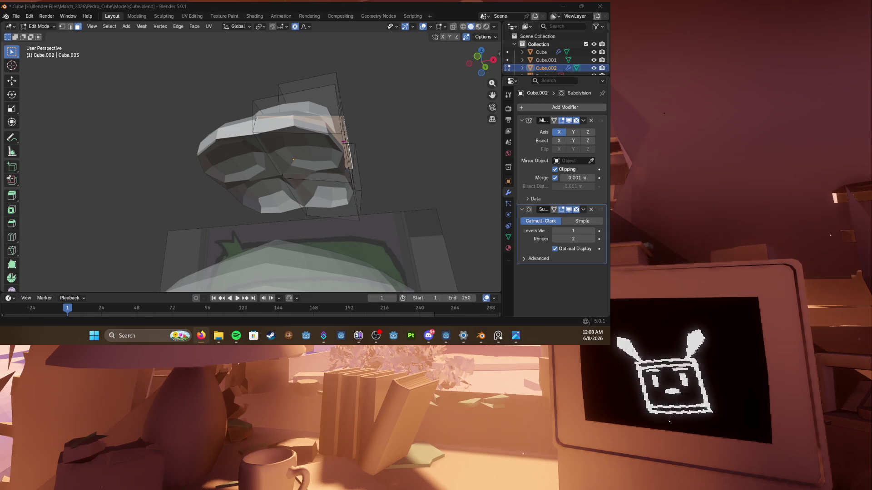
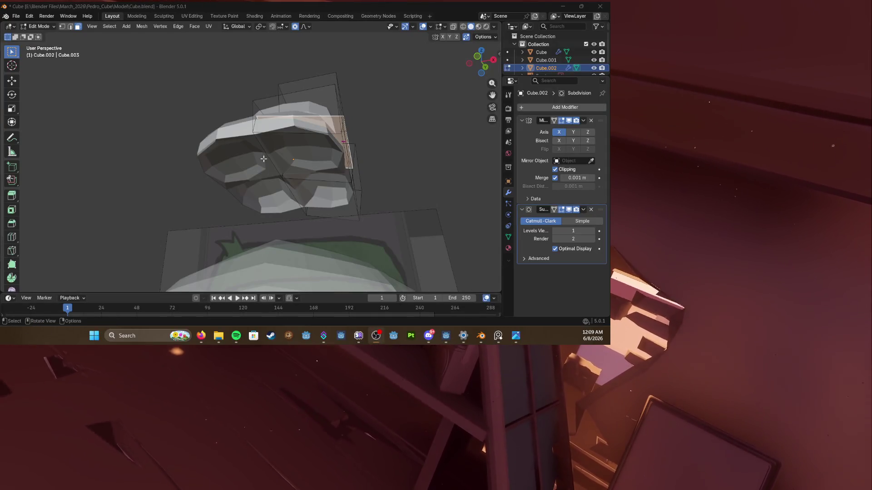
# Step: Move a face of the cap, then delete two faces to leave an opening in the mesh
pyautogui.moveTo(301, 224); pyautogui.dragTo(578, 136, button='middle')
pyautogui.moveTo(281, 171); pyautogui.dragTo(270, 159, button='middle')
pyautogui.press('g')
pyautogui.click(262, 185)
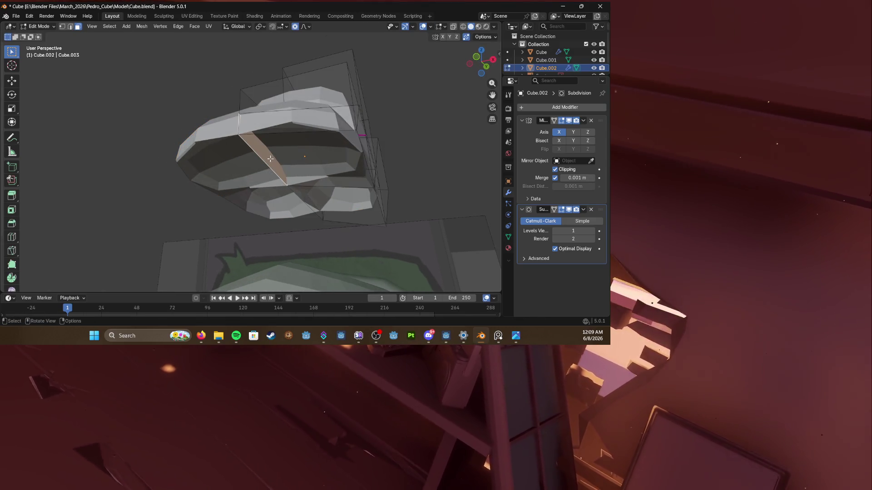
pyautogui.press('x')
pyautogui.click(249, 169)
pyautogui.moveTo(249, 169)
pyautogui.mouseDown(button='middle')
pyautogui.moveTo(244, 177)
pyautogui.moveTo(259, 165)
pyautogui.mouseUp(button='middle')
pyautogui.press('x')
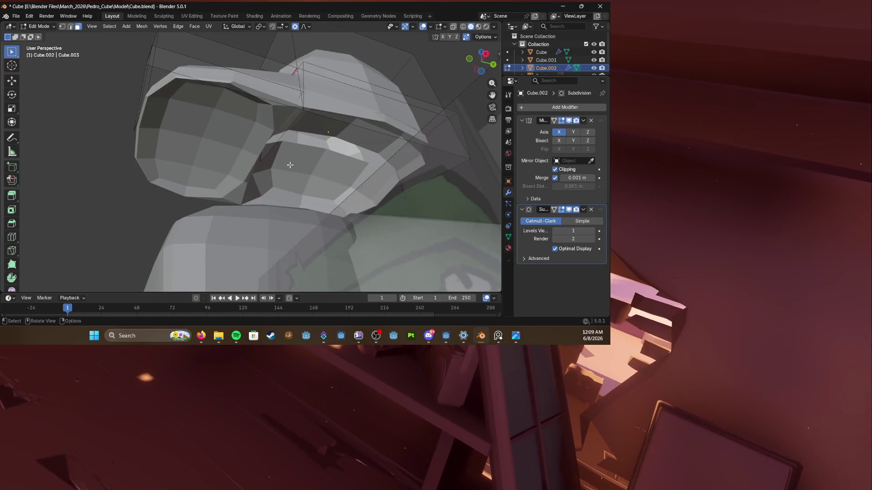
pyautogui.click(300, 164)
pyautogui.scroll(3, 205, 143)
# Step: Reshape the cap's underside with proportional vertex moves and save Cube.blend
pyautogui.moveTo(265, 158)
pyautogui.mouseDown(button='middle')
pyautogui.moveTo(169, 130)
pyautogui.moveTo(232, 144)
pyautogui.moveTo(205, 123)
pyautogui.moveTo(222, 108)
pyautogui.moveTo(248, 188)
pyautogui.moveTo(281, 193)
pyautogui.mouseUp(button='middle')
pyautogui.scroll(-5, 168, 130)
pyautogui.press('g')
pyautogui.click(235, 141)
pyautogui.scroll(-5, 221, 109)
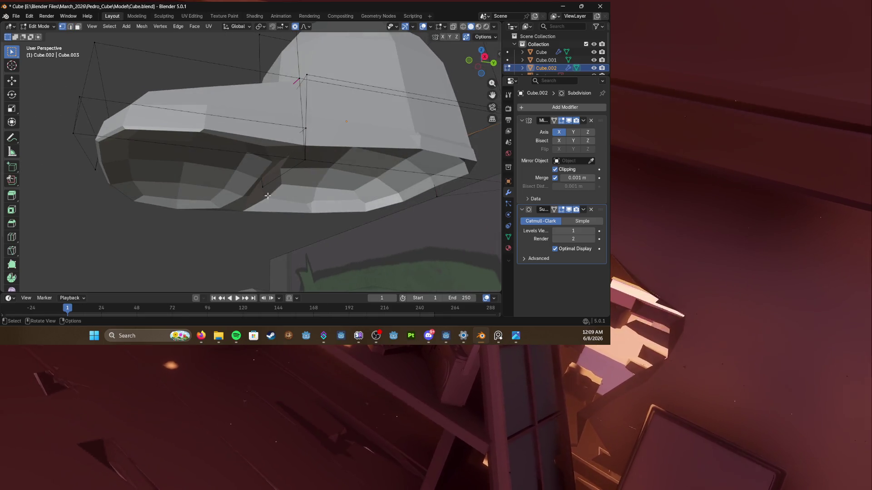
pyautogui.press('g')
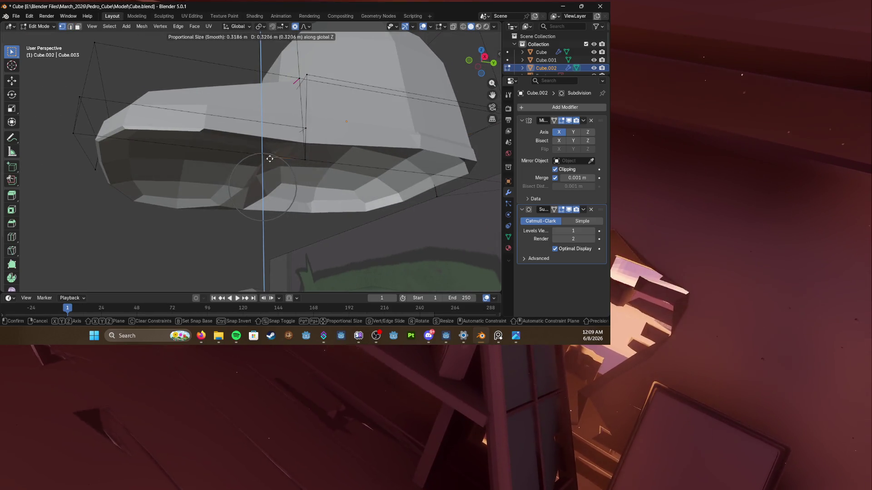
pyautogui.click(261, 168)
pyautogui.moveTo(261, 168)
pyautogui.mouseDown(button='middle')
pyautogui.moveTo(238, 179)
pyautogui.moveTo(231, 117)
pyautogui.moveTo(286, 143)
pyautogui.mouseUp(button='middle')
pyautogui.press('g')
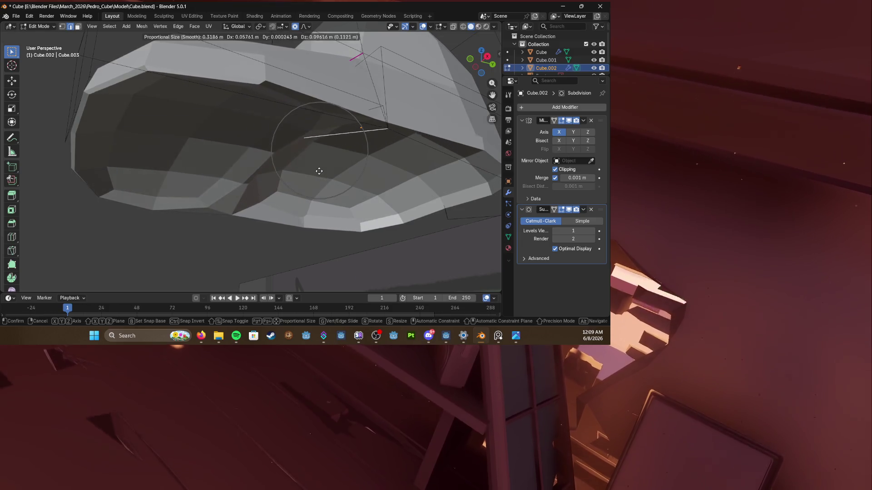
pyautogui.click(317, 170)
pyautogui.scroll(-6, 272, 150)
pyautogui.hotkey('ctrl', 's')
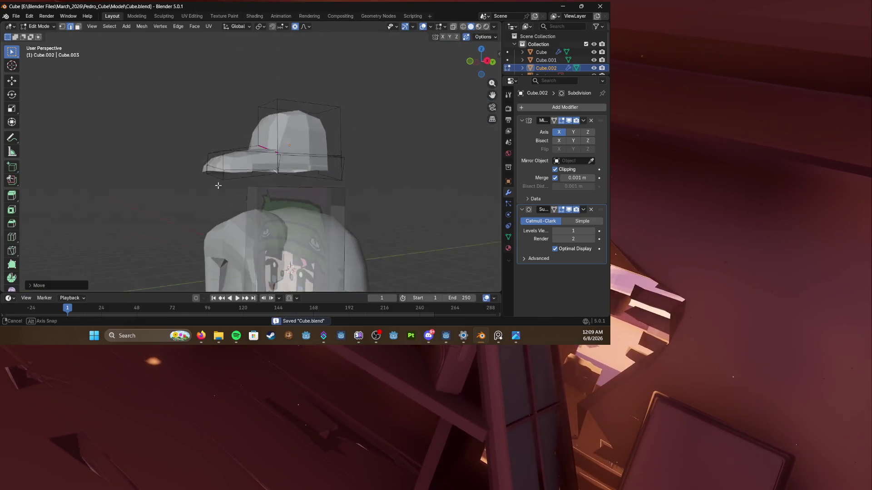
pyautogui.scroll(4, 272, 171)
# Step: Slide a vertex and two brim edges to tighten the brim's shape, and save the file
pyautogui.moveTo(273, 171)
pyautogui.mouseDown(button='middle')
pyautogui.moveTo(314, 192)
pyautogui.moveTo(300, 191)
pyautogui.mouseUp(button='middle')
pyautogui.press('g')
pyautogui.press('g')
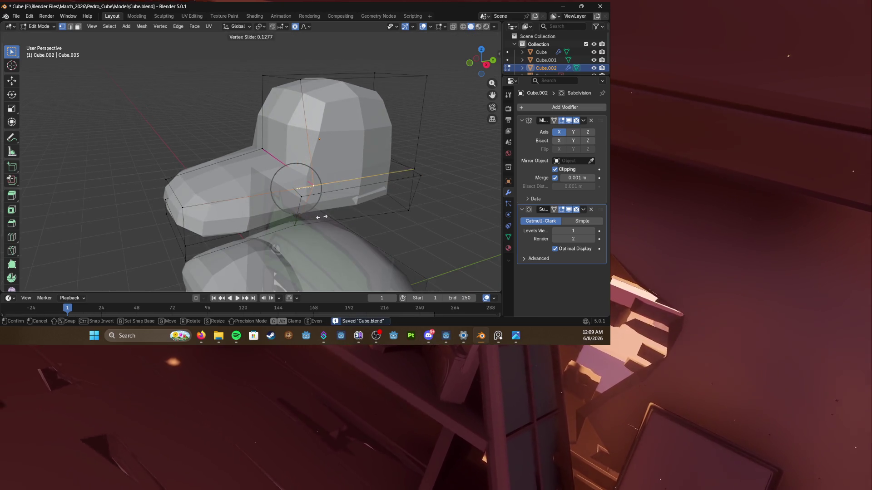
pyautogui.click(322, 217)
pyautogui.moveTo(321, 217); pyautogui.dragTo(300, 215, button='middle')
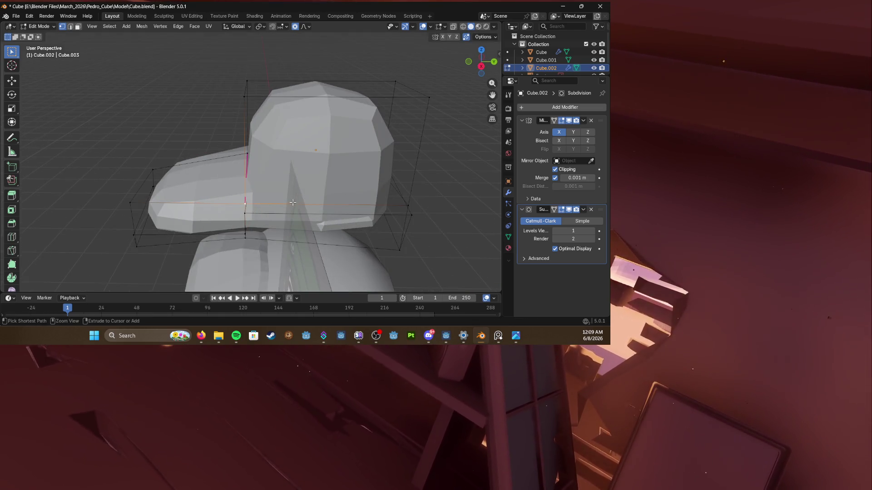
pyautogui.moveTo(247, 237)
pyautogui.mouseDown(button='middle')
pyautogui.moveTo(295, 215)
pyautogui.moveTo(293, 205)
pyautogui.mouseUp(button='middle')
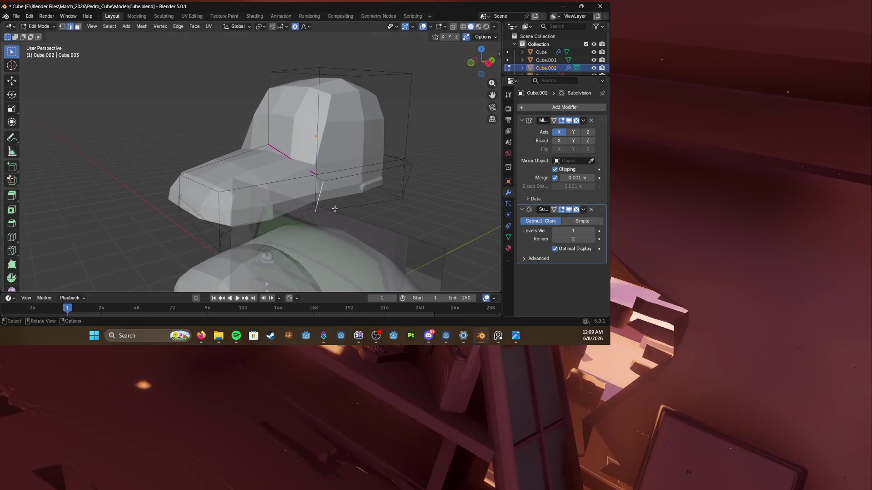
pyautogui.press('g')
pyautogui.press('g')
pyautogui.click(335, 206)
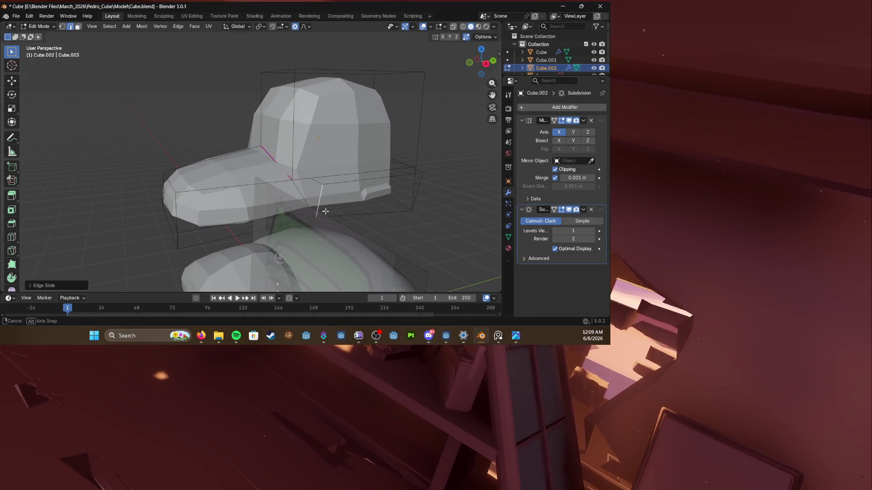
pyautogui.moveTo(327, 204); pyautogui.dragTo(286, 218, button='middle')
pyautogui.press('g')
pyautogui.press('g')
pyautogui.click(280, 240)
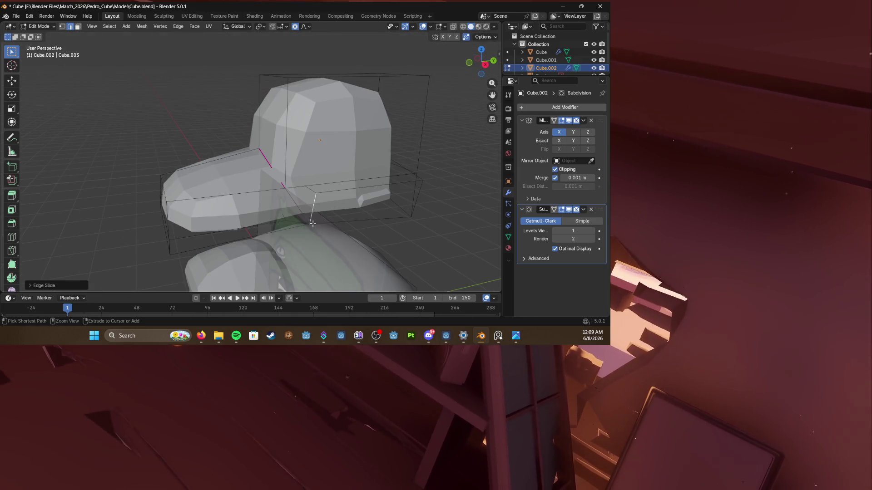
pyautogui.hotkey('ctrl', 's')
# Step: In see-through display, slide another brim vertex, save, and select the cap's top face
pyautogui.moveTo(294, 218)
pyautogui.mouseDown(button='middle')
pyautogui.moveTo(259, 225)
pyautogui.moveTo(270, 227)
pyautogui.mouseUp(button='middle')
pyautogui.moveTo(244, 200)
pyautogui.mouseDown(button='middle')
pyautogui.moveTo(272, 191)
pyautogui.moveTo(259, 198)
pyautogui.mouseUp(button='middle')
pyautogui.hotkey('alt', 'z')
pyautogui.hotkey('shift', 'v')
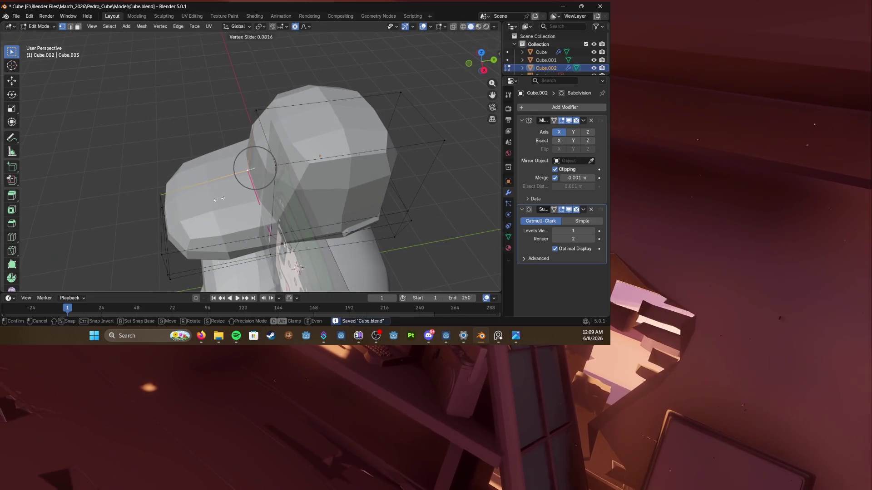
pyautogui.click(205, 204)
pyautogui.hotkey('ctrl', 's')
pyautogui.moveTo(218, 204)
pyautogui.mouseDown(button='middle')
pyautogui.moveTo(330, 200)
pyautogui.moveTo(294, 171)
pyautogui.mouseUp(button='middle')
pyautogui.hotkey('alt', 'z')
pyautogui.click(286, 136)
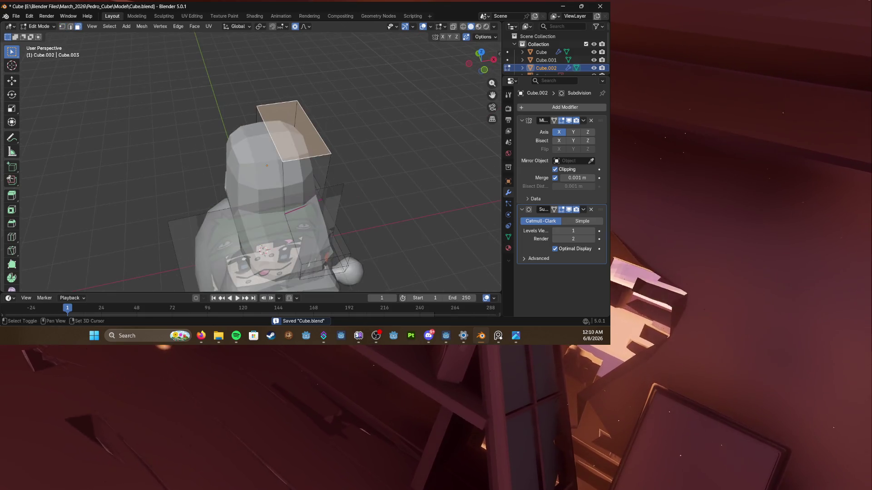
# Step: Crease the edges of the cap's top face and raise it vertically
pyautogui.hotkey('shift', 'e')
pyautogui.press('g')
pyautogui.press('z')
pyautogui.click(293, 150)
pyautogui.moveTo(293, 170)
pyautogui.mouseDown(button='middle')
pyautogui.moveTo(272, 155)
pyautogui.moveTo(303, 176)
pyautogui.moveTo(351, 184)
pyautogui.moveTo(269, 158)
pyautogui.moveTo(266, 170)
pyautogui.moveTo(259, 166)
pyautogui.mouseUp(button='middle')
pyautogui.hotkey('shift', 'e')
pyautogui.click(294, 169)
pyautogui.scroll(3, 341, 183)
pyautogui.scroll(2, 258, 165)
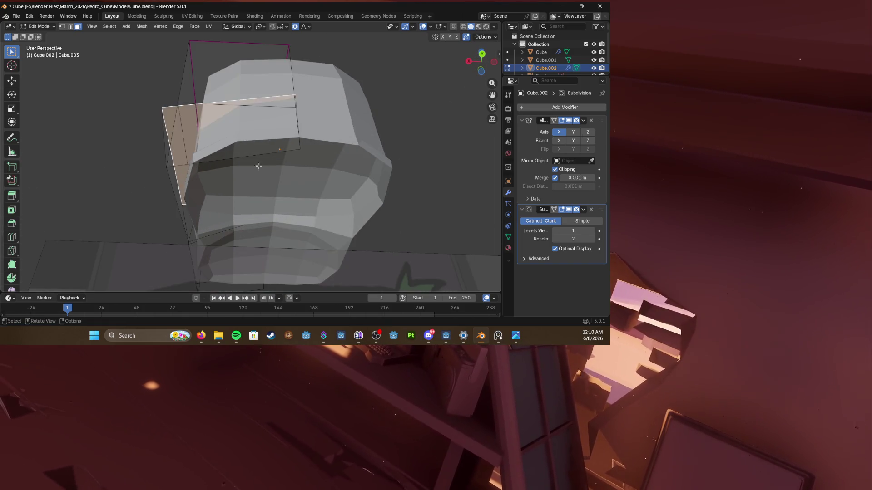
pyautogui.scroll(2, 259, 166)
# Step: Adjust the brim with proportional moves and save the file
pyautogui.press('g')
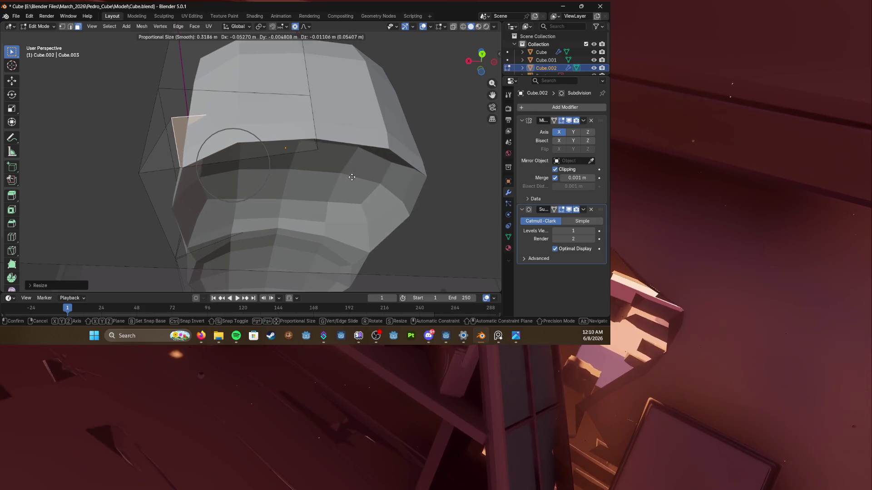
pyautogui.click(352, 178)
pyautogui.scroll(-4, 293, 157)
pyautogui.hotkey('ctrl', 's')
pyautogui.moveTo(294, 157)
pyautogui.mouseDown(button='middle')
pyautogui.moveTo(310, 187)
pyautogui.moveTo(172, 116)
pyautogui.moveTo(248, 107)
pyautogui.mouseUp(button='middle')
pyautogui.scroll(3, 310, 188)
pyautogui.scroll(4, 171, 116)
pyautogui.scroll(-4, 334, 102)
pyautogui.press('g')
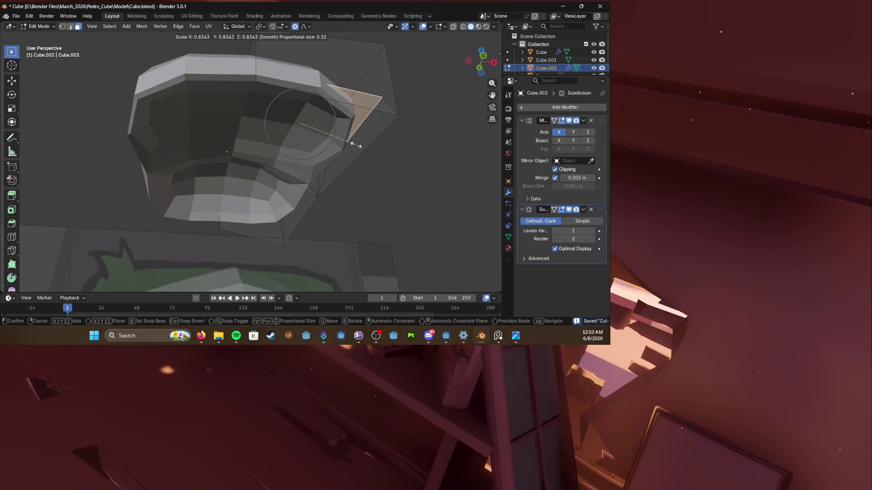
pyautogui.click(323, 143)
pyautogui.moveTo(272, 150)
pyautogui.mouseDown(button='middle')
pyautogui.moveTo(170, 184)
pyautogui.moveTo(251, 211)
pyautogui.moveTo(388, 207)
pyautogui.moveTo(302, 208)
pyautogui.moveTo(272, 197)
pyautogui.moveTo(334, 211)
pyautogui.moveTo(270, 195)
pyautogui.moveTo(299, 196)
pyautogui.mouseUp(button='middle')
pyautogui.scroll(-4, 167, 186)
# Step: In Object Mode, enlarge the cap, widen it along X and lower it onto the head
pyautogui.press('Tab')
pyautogui.click(320, 197)
pyautogui.press('g')
pyautogui.press('z')
pyautogui.click(260, 218)
pyautogui.press('s')
pyautogui.press('x')
pyautogui.click(308, 197)
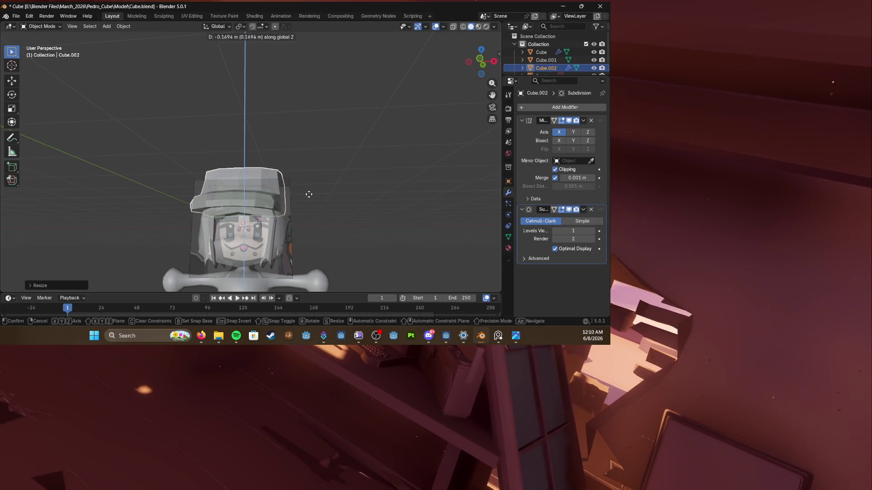
pyautogui.click(308, 194)
pyautogui.moveTo(282, 197)
pyautogui.mouseDown(button='middle')
pyautogui.moveTo(326, 195)
pyautogui.moveTo(225, 181)
pyautogui.moveTo(264, 193)
pyautogui.mouseUp(button='middle')
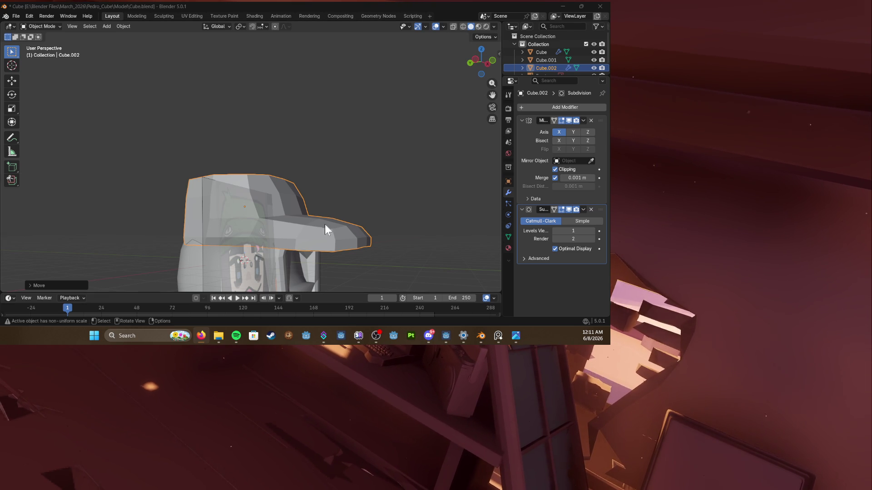
# Step: Save from the front view, then move a selected face of the cap in Edit Mode
pyautogui.moveTo(246, 277); pyautogui.dragTo(302, 180, button='middle')
pyautogui.press('KP_1')
pyautogui.hotkey('ctrl', 's')
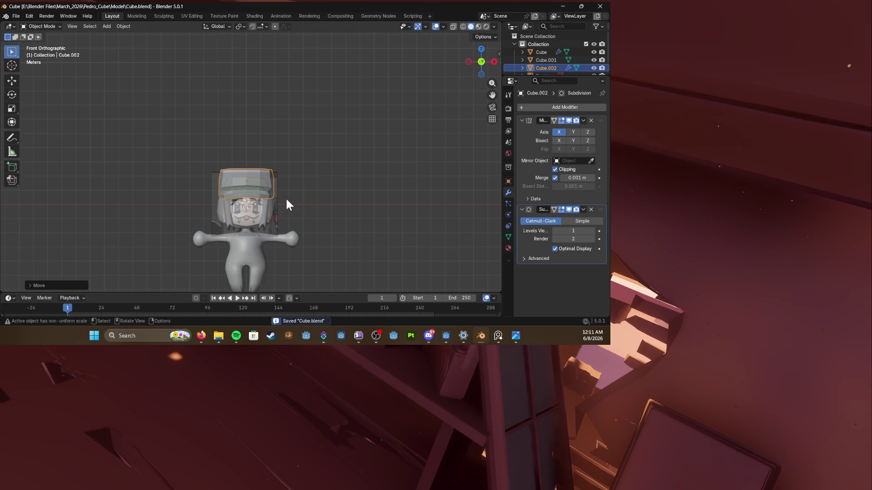
pyautogui.scroll(4, 285, 196)
pyautogui.scroll(2, 305, 160)
pyautogui.moveTo(322, 164)
pyautogui.mouseDown(button='middle')
pyautogui.moveTo(340, 184)
pyautogui.moveTo(271, 170)
pyautogui.moveTo(279, 171)
pyautogui.moveTo(273, 151)
pyautogui.mouseUp(button='middle')
pyautogui.press('Tab')
pyautogui.click(273, 167)
pyautogui.press('g')
pyautogui.click(287, 173)
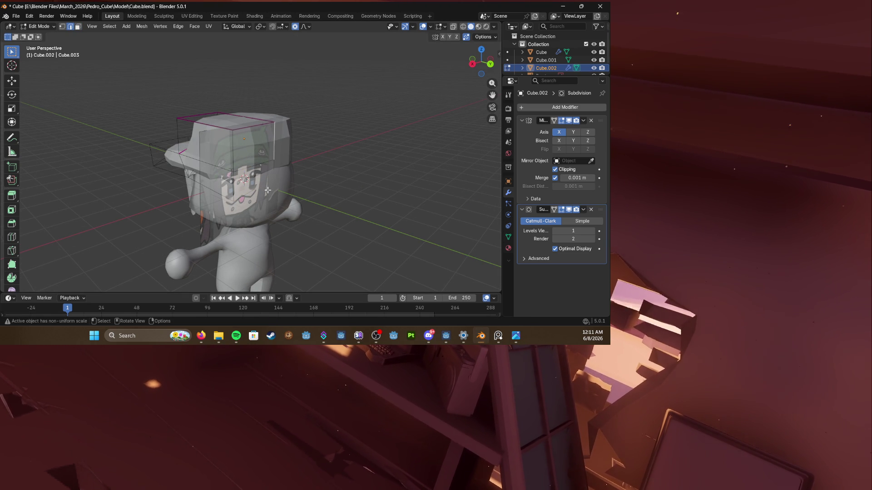
# Step: Shift the cap's selected geometry along the Y axis to fit around the head
pyautogui.moveTo(270, 197); pyautogui.dragTo(293, 204, button='middle')
pyautogui.press('g')
pyautogui.press('y')
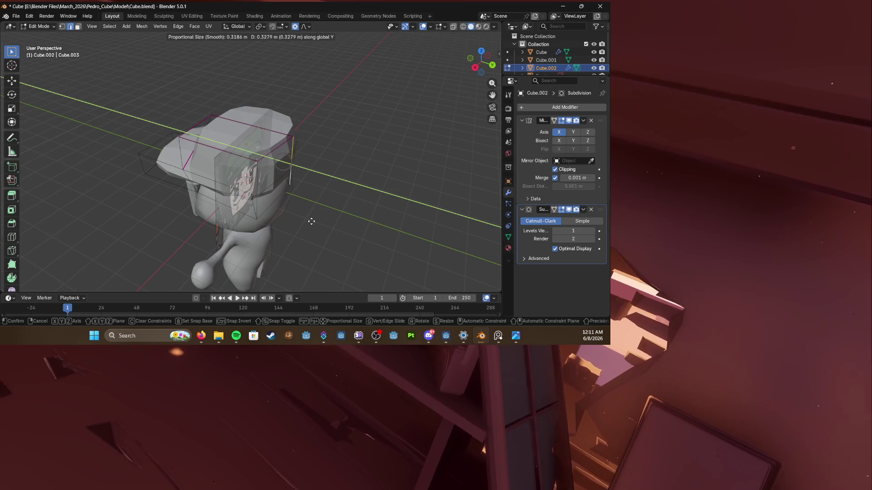
pyautogui.click(312, 221)
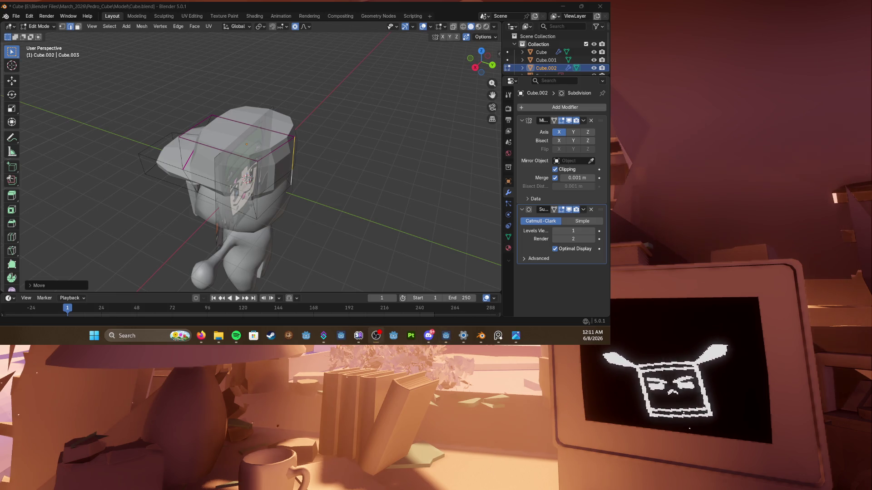
# Step: Inset the cap's front face and move it into place over the character's eyes
pyautogui.moveTo(305, 258); pyautogui.dragTo(299, 174, button='middle')
pyautogui.scroll(3, 300, 175)
pyautogui.press('i')
pyautogui.click(273, 181)
pyautogui.press('g')
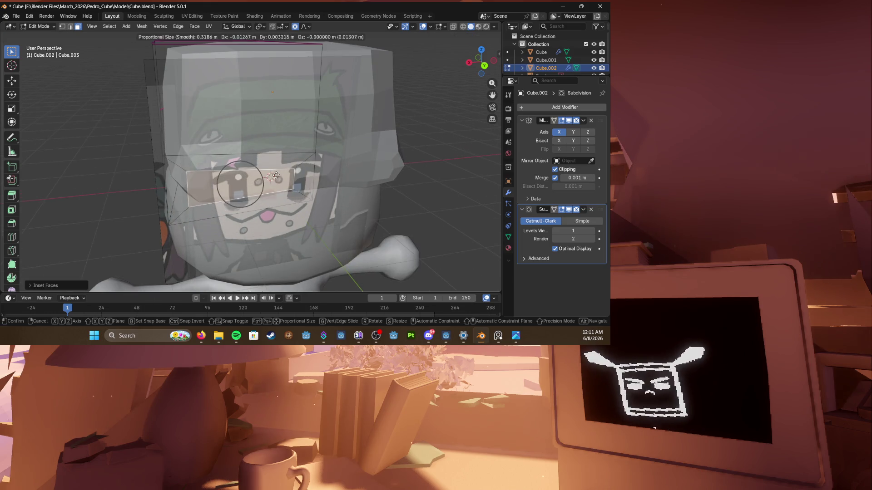
pyautogui.moveTo(286, 177); pyautogui.dragTo(309, 174, button='middle')
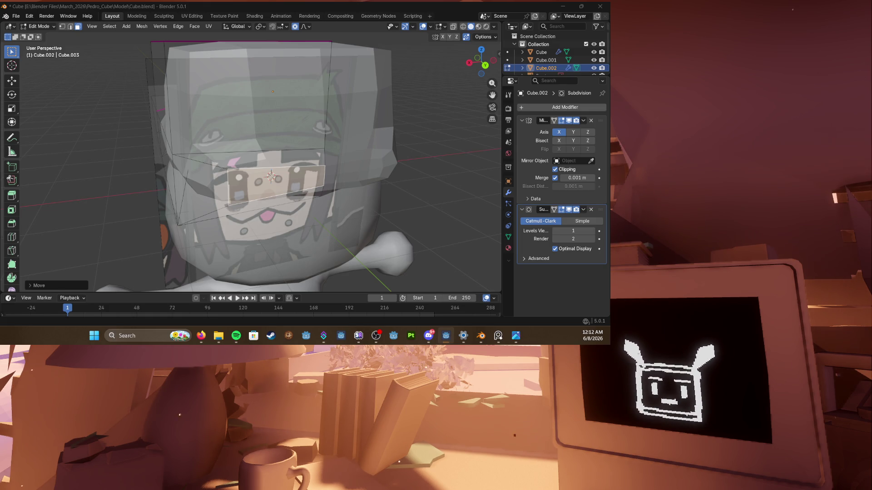
pyautogui.moveTo(271, 178)
pyautogui.mouseDown(button='middle')
pyautogui.moveTo(336, 169)
pyautogui.moveTo(304, 186)
pyautogui.moveTo(292, 164)
pyautogui.mouseUp(button='middle')
# Step: Move the forehead face and slide the edge loop around it into position
pyautogui.rightClick(321, 171)
pyautogui.click(322, 178)
pyautogui.scroll(3, 330, 172)
pyautogui.click(290, 153)
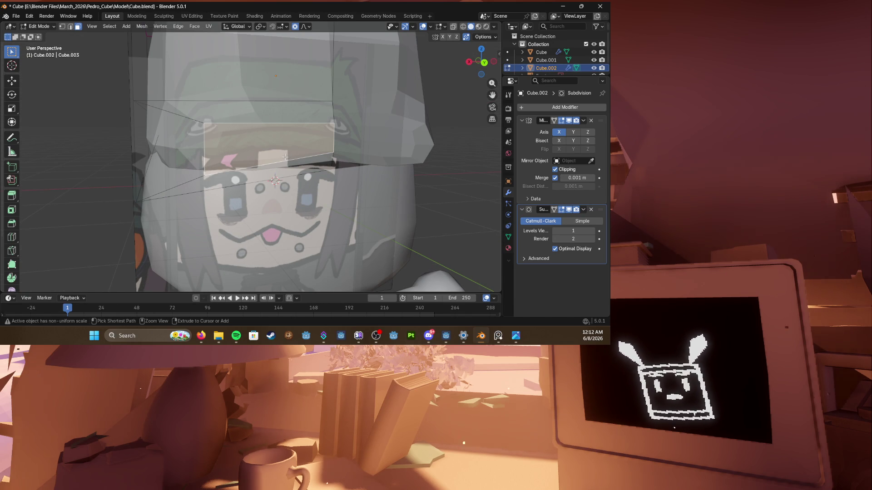
pyautogui.press('g')
pyautogui.click(293, 154)
pyautogui.doubleClick(293, 154)
pyautogui.press('g')
pyautogui.press('g')
pyautogui.click(293, 157)
pyautogui.scroll(-4, 305, 168)
pyautogui.scroll(3, 306, 168)
# Step: Slide the forehead geometry vertically from a side view and check it from the front
pyautogui.moveTo(306, 168)
pyautogui.mouseDown(button='middle')
pyautogui.moveTo(285, 177)
pyautogui.moveTo(433, 188)
pyautogui.mouseUp(button='middle')
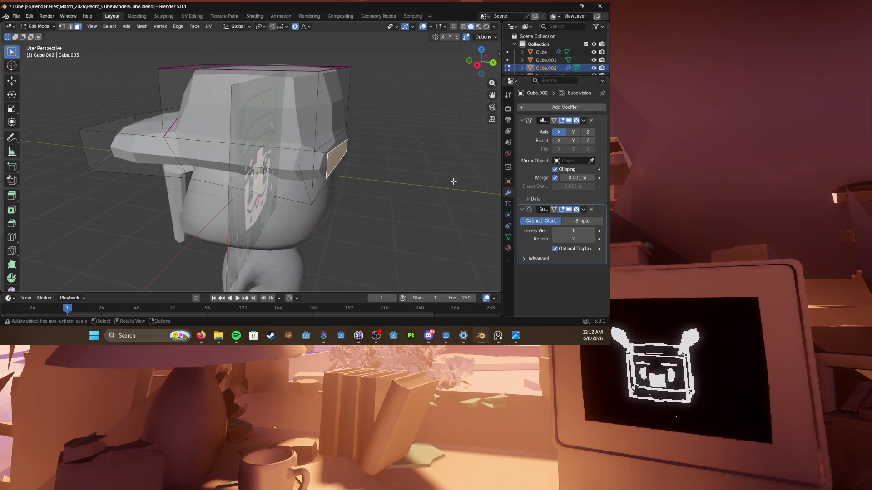
pyautogui.press('g')
pyautogui.press('g')
pyautogui.click(425, 181)
pyautogui.moveTo(408, 177)
pyautogui.mouseDown(button='middle')
pyautogui.moveTo(307, 164)
pyautogui.moveTo(320, 143)
pyautogui.moveTo(272, 158)
pyautogui.moveTo(291, 136)
pyautogui.moveTo(270, 173)
pyautogui.mouseUp(button='middle')
pyautogui.rightClick(377, 168)
pyautogui.click(389, 156)
pyautogui.press('`')
pyautogui.click(277, 156)
pyautogui.scroll(2, 272, 157)
pyautogui.scroll(-2, 265, 160)
# Step: Save Cube.blend and begin saving the model under a new name from the File menu
pyautogui.hotkey('ctrl', 's')
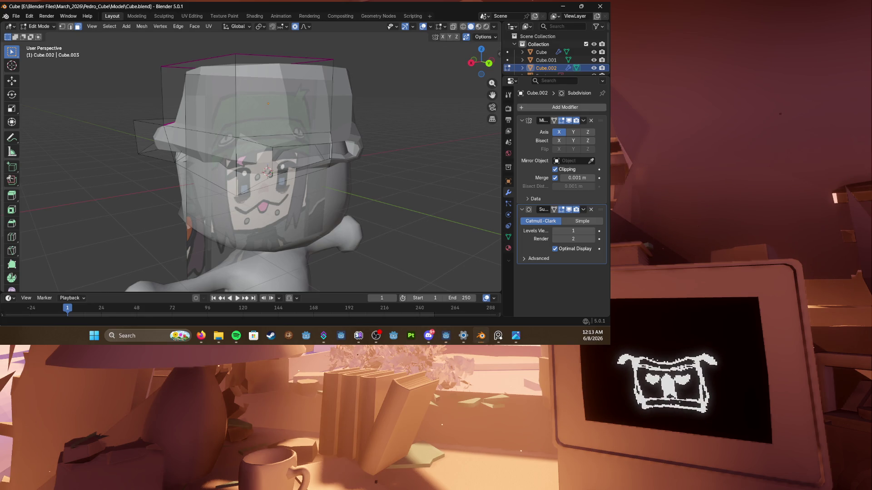
pyautogui.click(252, 164)
pyautogui.hotkey('ctrl', 's')
pyautogui.moveTo(252, 164)
pyautogui.mouseDown(button='middle')
pyautogui.moveTo(324, 145)
pyautogui.moveTo(334, 155)
pyautogui.mouseUp(button='middle')
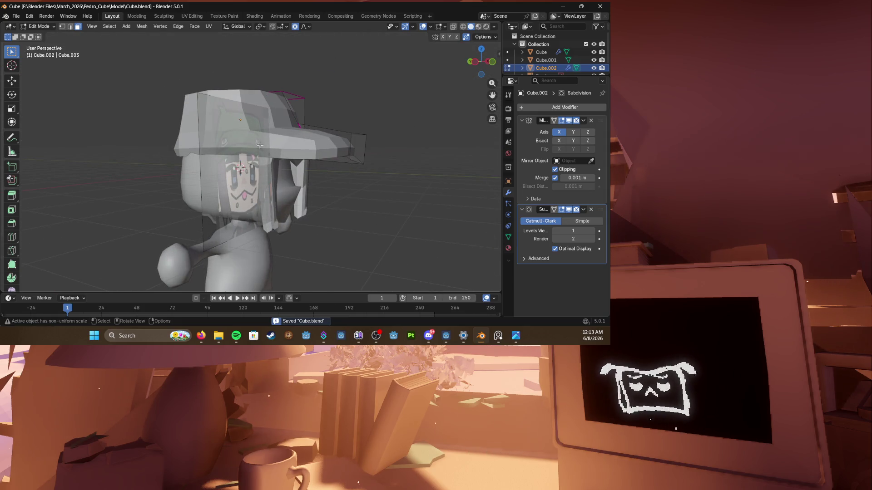
pyautogui.click(16, 16)
# Step: In Save As, go up to Blender Files and create a new June 2026 folder
pyautogui.click(49, 75)
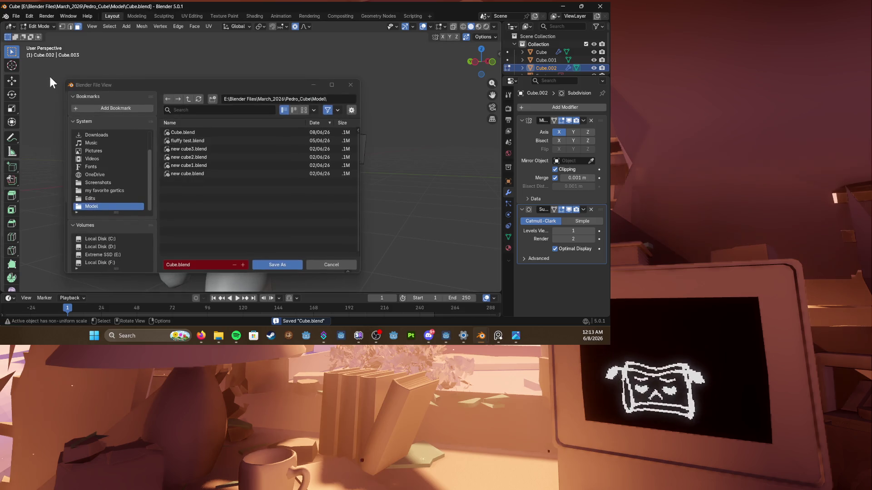
pyautogui.click(189, 100)
pyautogui.click(189, 100)
pyautogui.click(189, 100)
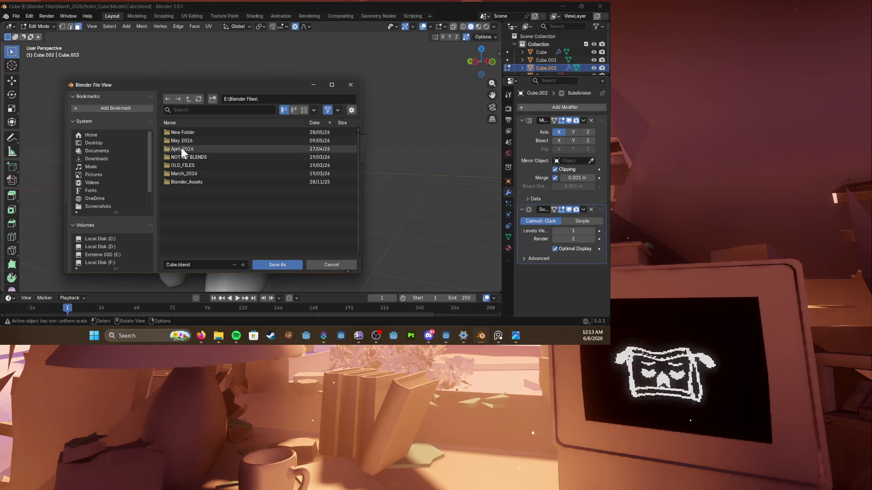
pyautogui.rightClick(189, 211)
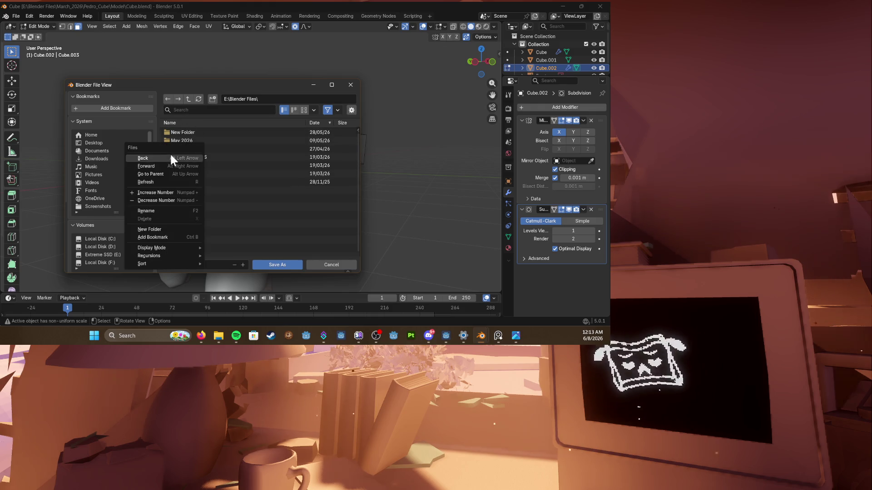
pyautogui.click(185, 230)
pyautogui.write('June 2026')
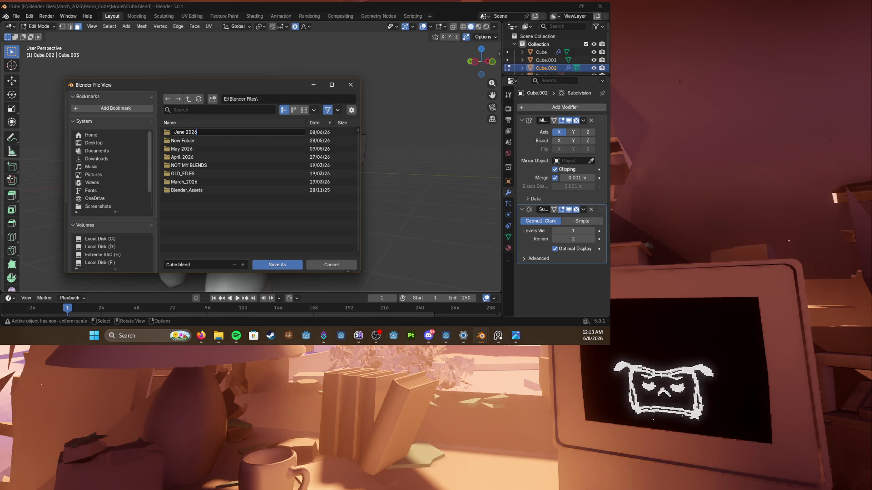
pyautogui.press('Return')
# Step: Create a fanart subfolder inside June 2026 and save the file there as Model.blend
pyautogui.rightClick(187, 217)
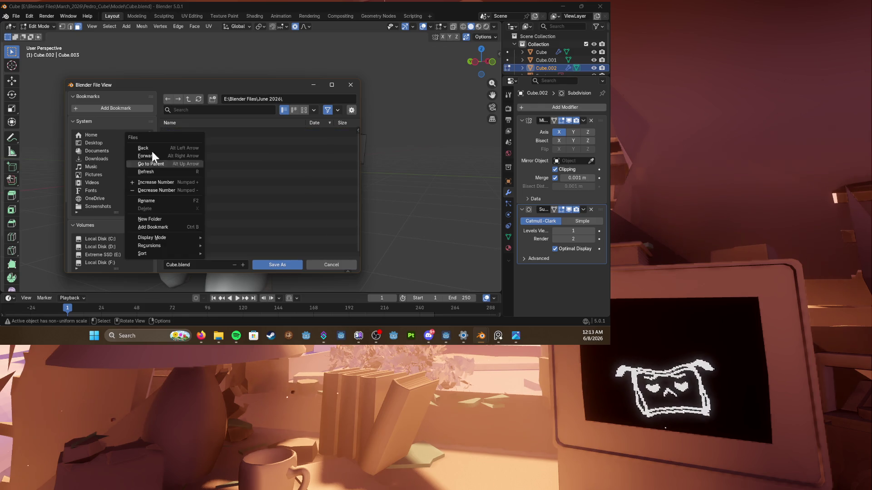
pyautogui.click(160, 219)
pyautogui.write('Mallbie Fanart')
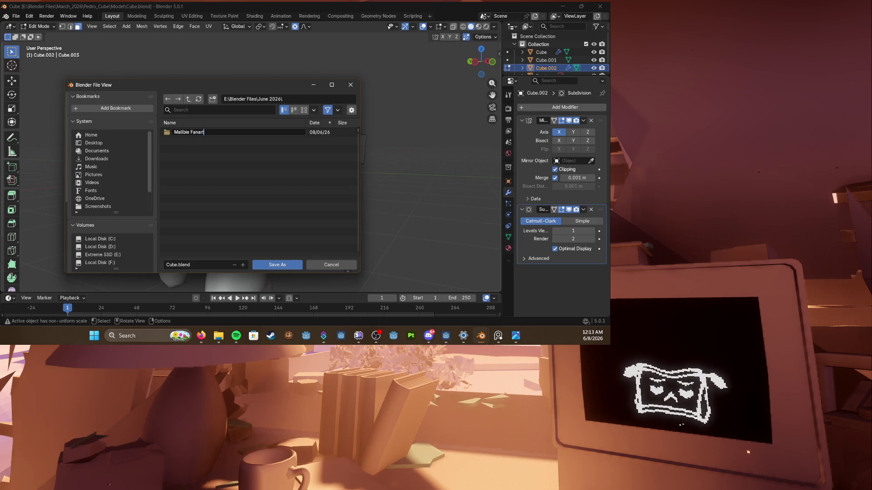
pyautogui.doubleClick(189, 132)
pyautogui.click(176, 263)
pyautogui.write('Model')
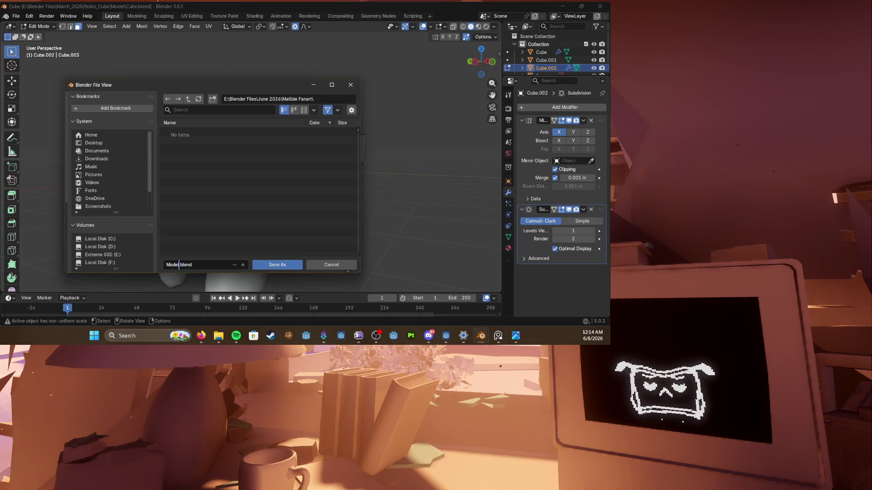
pyautogui.click(273, 265)
# Step: Delete the selected cap faces (X > Faces) to open a slot in the cap
pyautogui.moveTo(239, 171); pyautogui.dragTo(353, 160, button='middle')
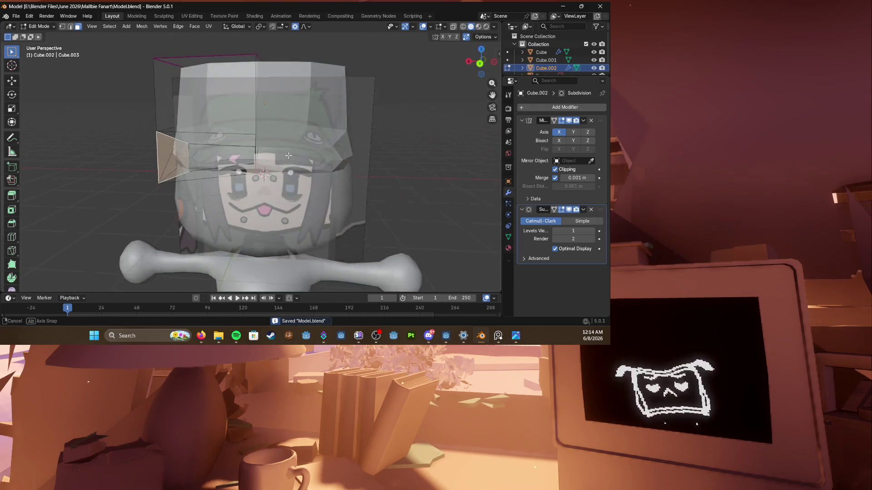
pyautogui.scroll(5, 272, 163)
pyautogui.moveTo(213, 70)
pyautogui.mouseDown(button='middle')
pyautogui.moveTo(139, 132)
pyautogui.moveTo(155, 147)
pyautogui.mouseUp(button='middle')
pyautogui.press('x')
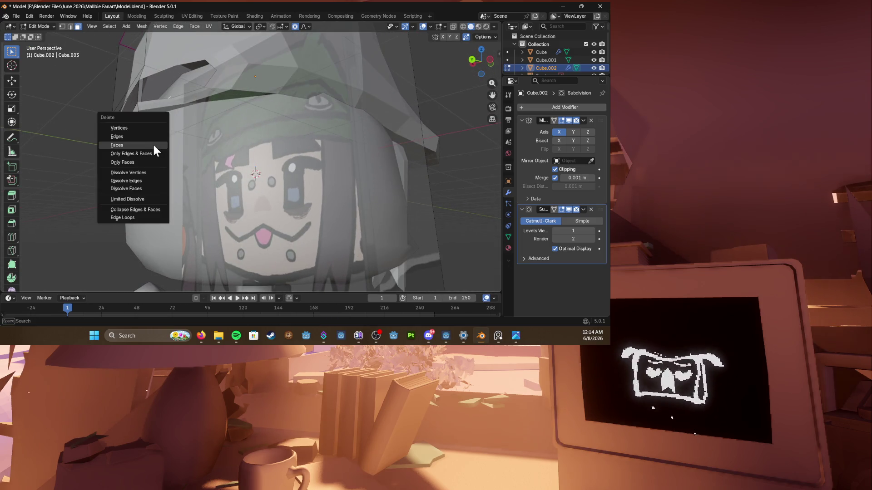
pyautogui.click(141, 144)
# Step: Briefly hide the body to isolate the cap, select the cap, unhide all and enter Edit Mode
pyautogui.press('Tab')
pyautogui.moveTo(204, 102); pyautogui.dragTo(284, 174, button='middle')
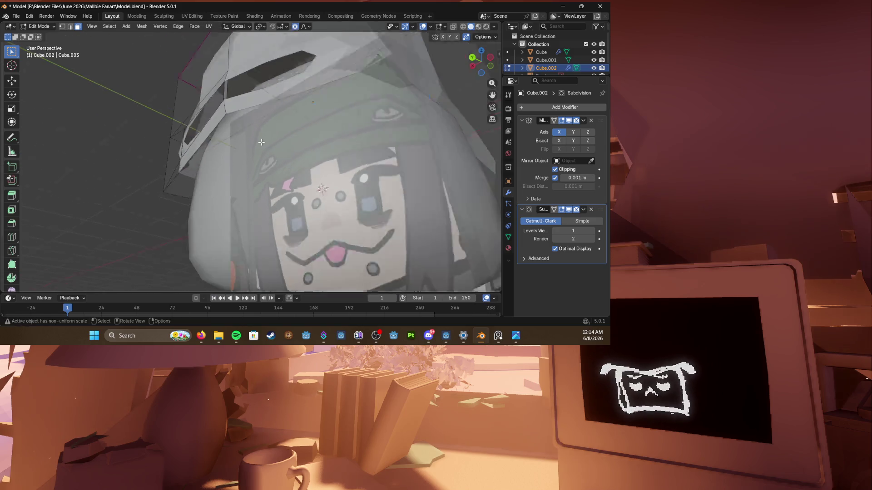
pyautogui.scroll(-3, 284, 174)
pyautogui.click(278, 192)
pyautogui.press('h')
pyautogui.scroll(3, 305, 210)
pyautogui.moveTo(213, 187)
pyautogui.mouseDown(button='middle')
pyautogui.moveTo(288, 186)
pyautogui.moveTo(286, 150)
pyautogui.mouseUp(button='middle')
pyautogui.click(246, 139)
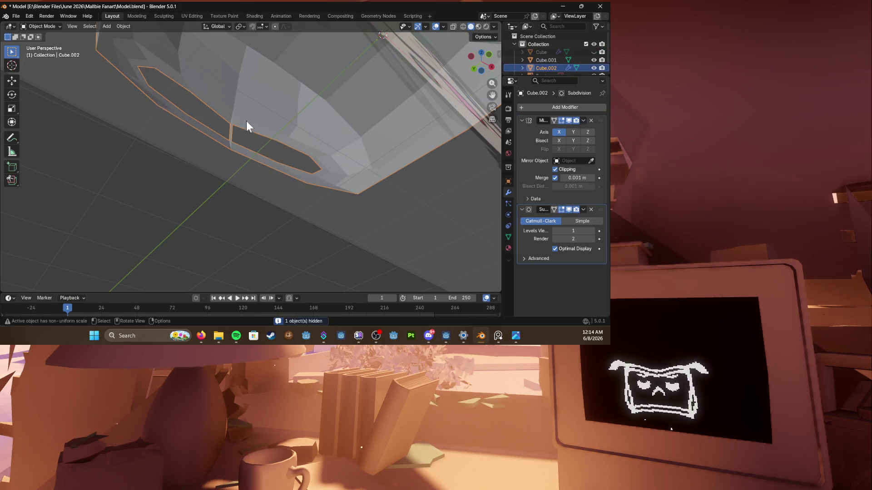
pyautogui.moveTo(246, 120); pyautogui.dragTo(278, 156, button='middle')
pyautogui.scroll(2, 257, 136)
pyautogui.hotkey('alt', 'h')
pyautogui.scroll(-3, 341, 150)
pyautogui.press('Tab')
pyautogui.scroll(4, 340, 156)
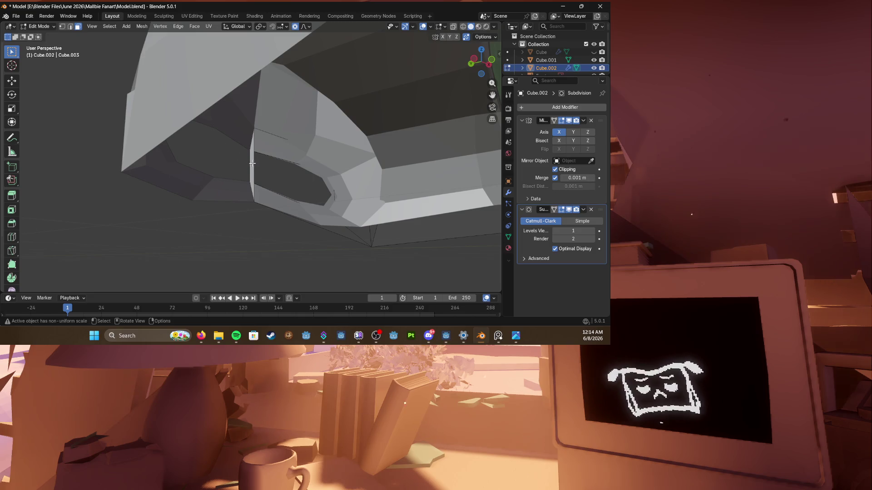
# Step: With X-ray toggled, select an edge beside the opening and dissolve it
pyautogui.hotkey('alt', 'z')
pyautogui.rightClick(237, 157)
pyautogui.click(231, 156)
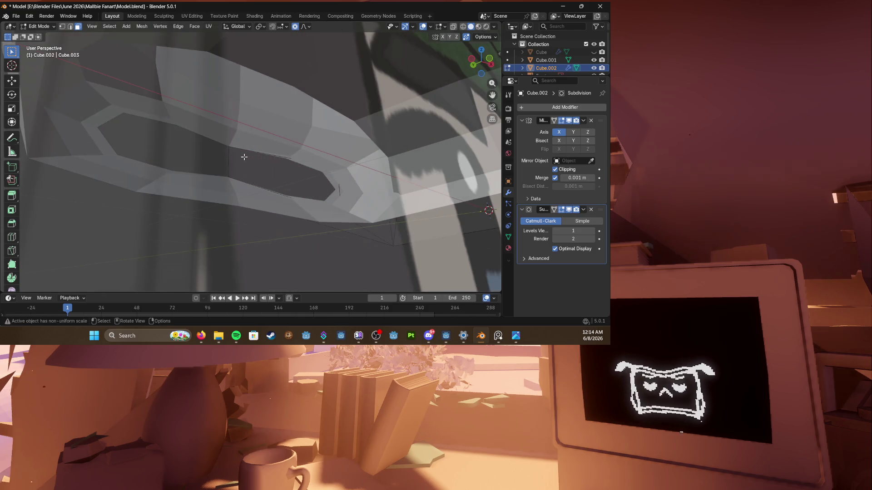
pyautogui.hotkey('alt', 'z')
pyautogui.click(227, 146)
pyautogui.moveTo(232, 150)
pyautogui.mouseDown(button='middle')
pyautogui.moveTo(246, 170)
pyautogui.moveTo(241, 193)
pyautogui.moveTo(253, 192)
pyautogui.mouseUp(button='middle')
pyautogui.scroll(2, 242, 177)
pyautogui.rightClick(245, 166)
pyautogui.click(240, 159)
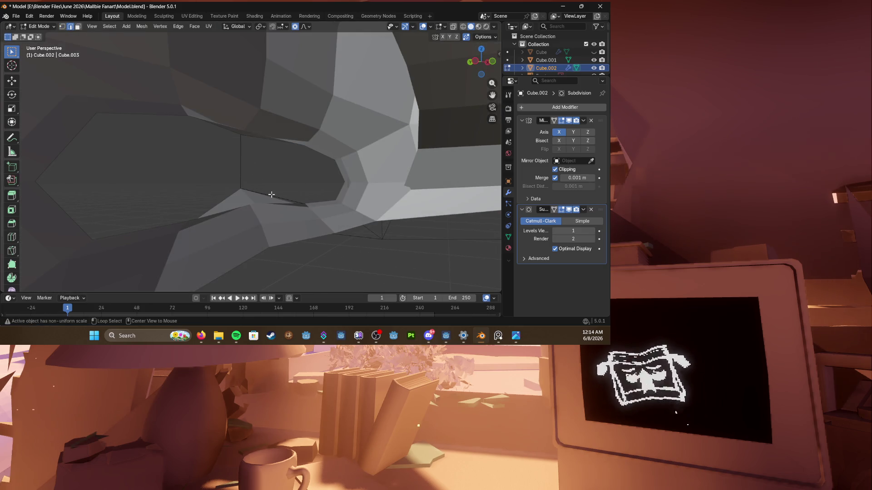
# Step: Select a brim edge, inspect it, then start and cancel a proportional scale on it
pyautogui.click(270, 195)
pyautogui.moveTo(270, 195); pyautogui.dragTo(353, 180, button='middle')
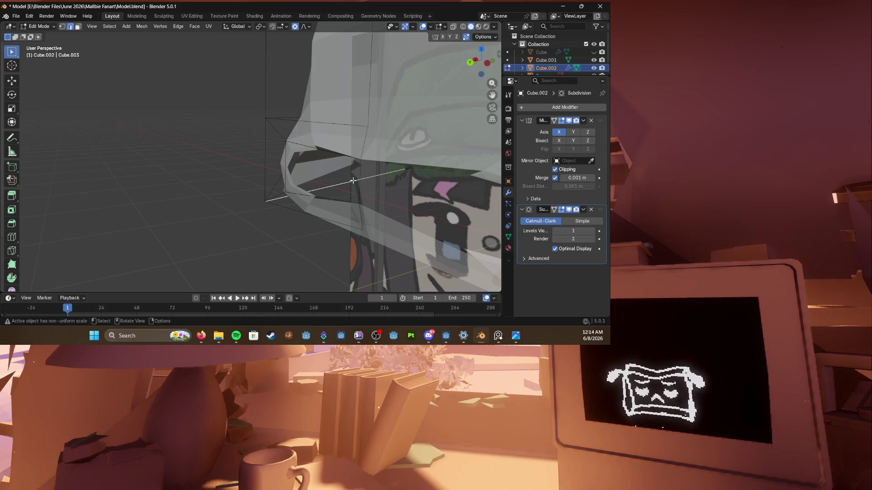
pyautogui.moveTo(265, 178); pyautogui.dragTo(307, 163, button='middle')
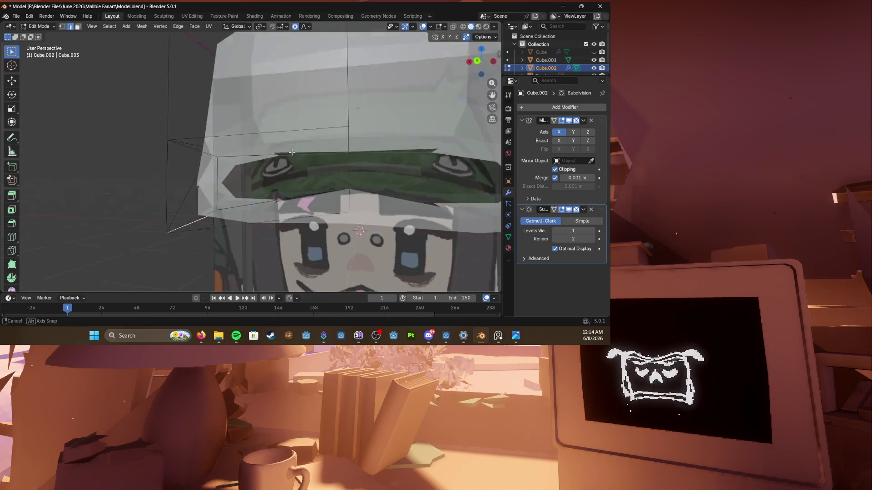
pyautogui.scroll(-3, 308, 165)
pyautogui.rightClick(281, 157)
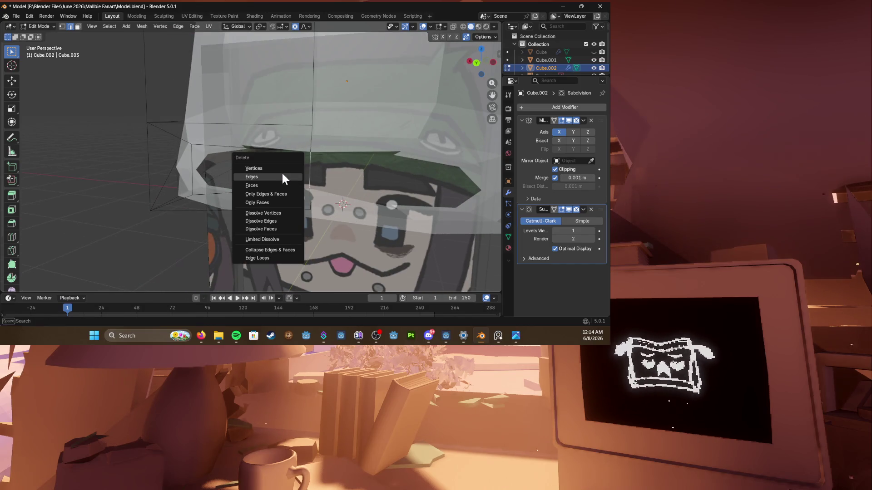
pyautogui.press('Escape')
pyautogui.moveTo(293, 170)
pyautogui.mouseDown(button='middle')
pyautogui.moveTo(259, 169)
pyautogui.moveTo(291, 167)
pyautogui.mouseUp(button='middle')
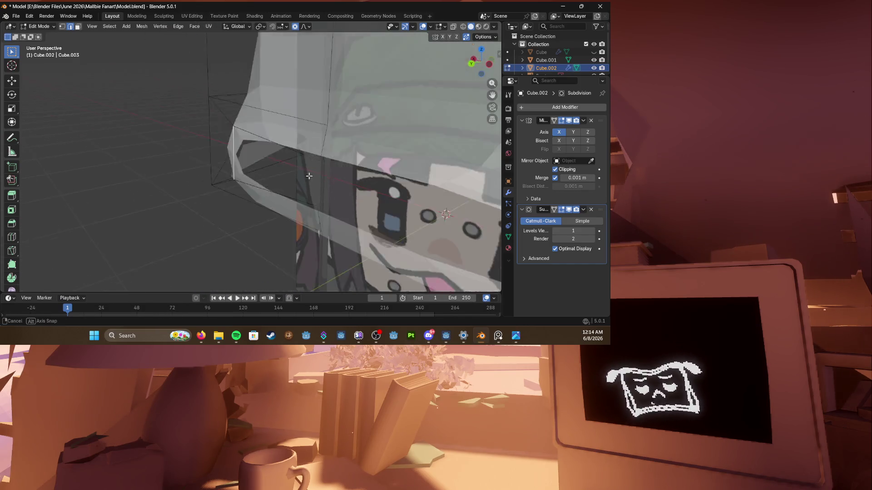
pyautogui.press('g')
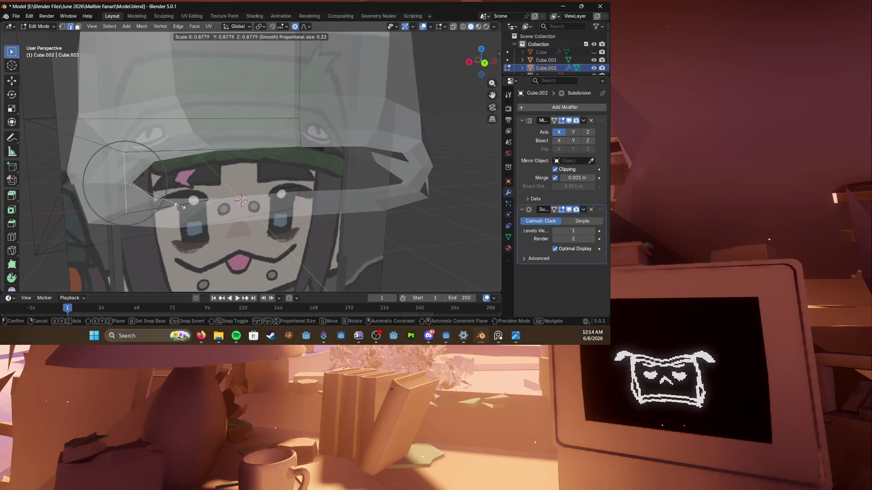
pyautogui.press('Escape')
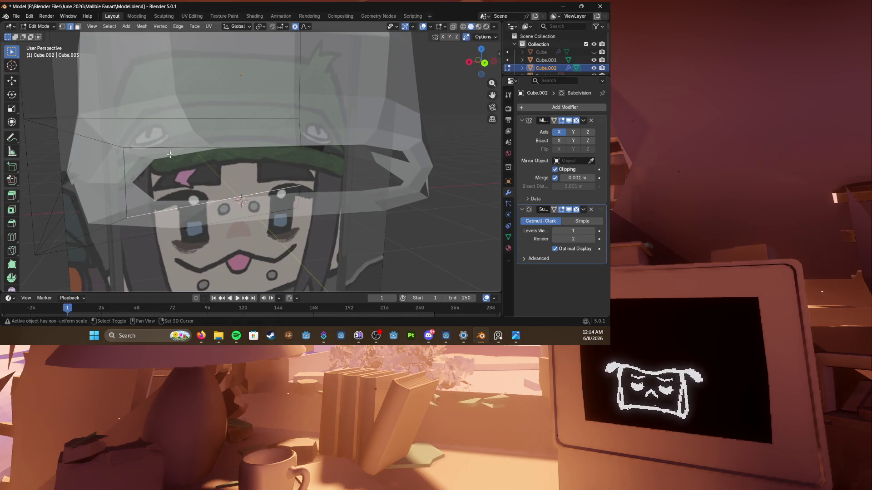
# Step: Extrude the selected rim region outward around the opening and save Model.blend
pyautogui.moveTo(168, 148)
pyautogui.mouseDown(button='middle')
pyautogui.moveTo(245, 170)
pyautogui.moveTo(319, 176)
pyautogui.moveTo(299, 157)
pyautogui.moveTo(268, 80)
pyautogui.moveTo(302, 112)
pyautogui.moveTo(272, 151)
pyautogui.moveTo(178, 168)
pyautogui.mouseUp(button='middle')
pyautogui.press('g')
pyautogui.click(247, 180)
pyautogui.hotkey('ctrl', 's')
# Step: Inspect the extruded rim from several angles and save Model.blend again
pyautogui.moveTo(270, 122)
pyautogui.mouseDown(button='middle')
pyautogui.moveTo(293, 137)
pyautogui.moveTo(300, 116)
pyautogui.moveTo(288, 123)
pyautogui.mouseUp(button='middle')
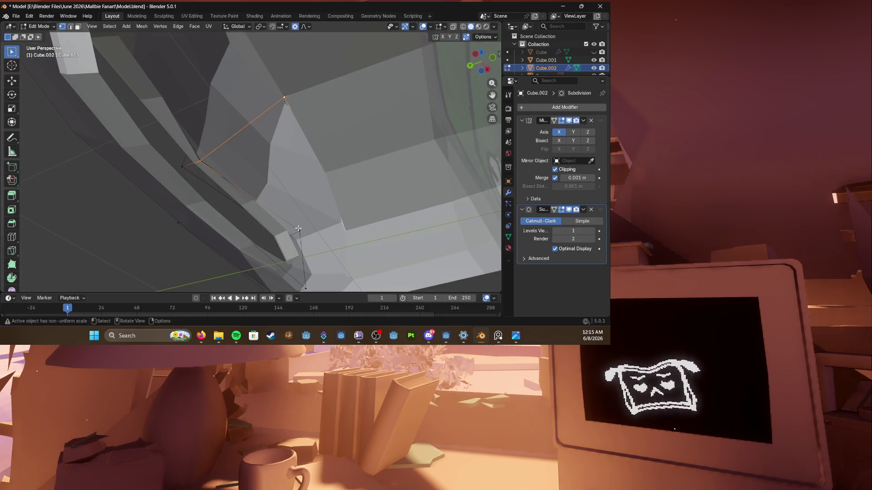
pyautogui.moveTo(330, 181)
pyautogui.mouseDown(button='middle')
pyautogui.moveTo(317, 206)
pyautogui.moveTo(304, 163)
pyautogui.moveTo(249, 182)
pyautogui.moveTo(290, 164)
pyautogui.moveTo(335, 240)
pyautogui.mouseUp(button='middle')
pyautogui.scroll(3, 249, 182)
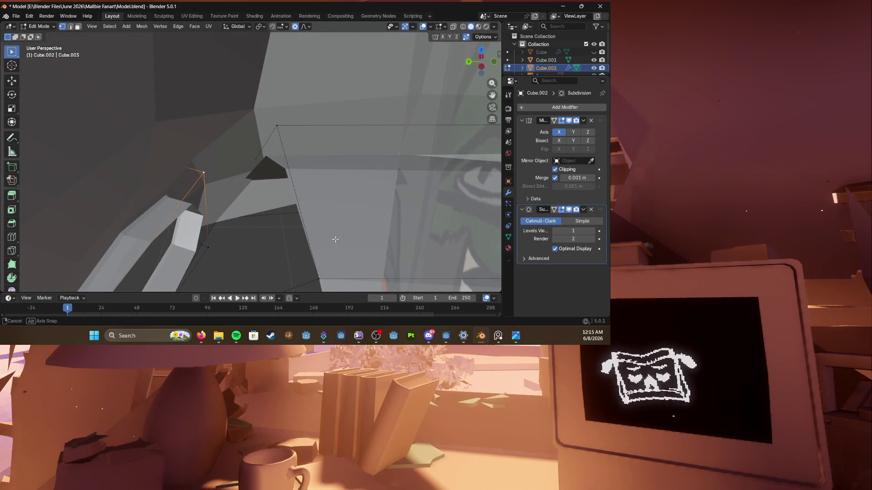
pyautogui.moveTo(285, 138); pyautogui.dragTo(244, 159, button='middle')
pyautogui.moveTo(324, 213)
pyautogui.mouseDown(button='middle')
pyautogui.moveTo(261, 166)
pyautogui.moveTo(163, 171)
pyautogui.moveTo(275, 146)
pyautogui.moveTo(311, 186)
pyautogui.moveTo(286, 198)
pyautogui.moveTo(334, 199)
pyautogui.moveTo(331, 151)
pyautogui.mouseUp(button='middle')
pyautogui.hotkey('ctrl', 's')
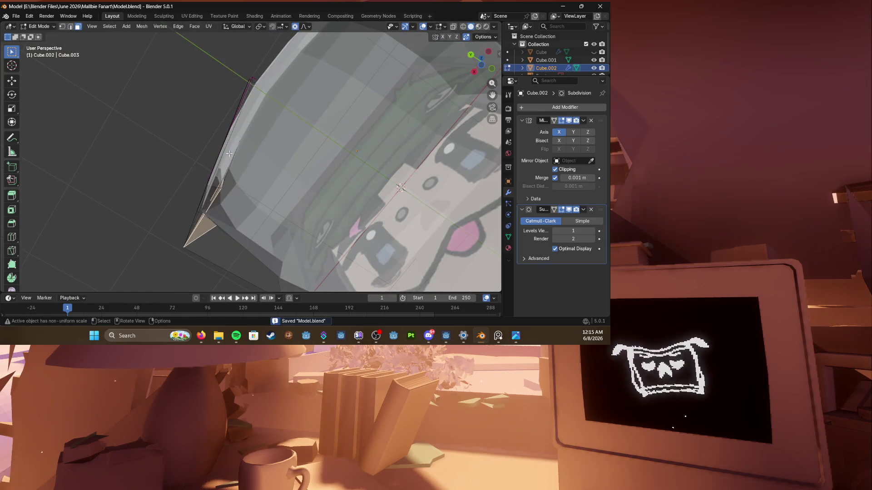
# Step: Select and check a face on the cap rim, clear the selection and return to the front view
pyautogui.click(229, 154)
pyautogui.moveTo(273, 171)
pyautogui.mouseDown(button='middle')
pyautogui.moveTo(210, 187)
pyautogui.moveTo(203, 206)
pyautogui.moveTo(217, 237)
pyautogui.mouseUp(button='middle')
pyautogui.scroll(3, 210, 187)
pyautogui.click(203, 207)
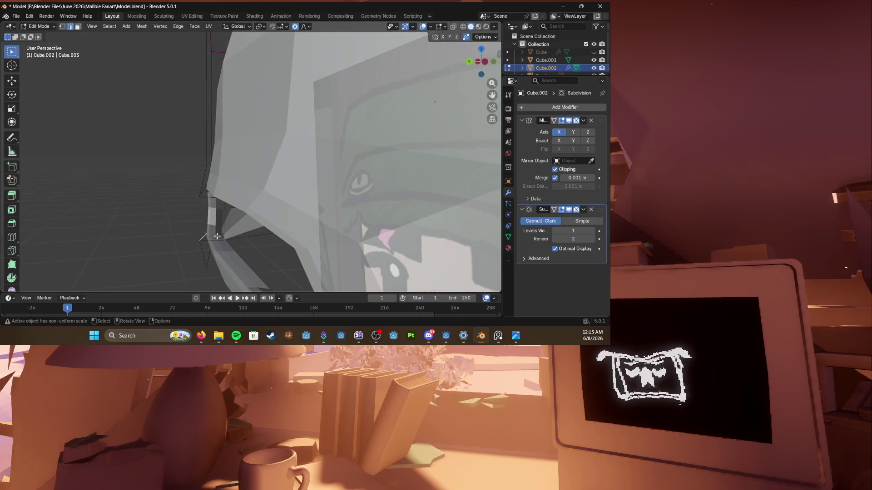
pyautogui.moveTo(218, 237); pyautogui.dragTo(264, 200, button='middle')
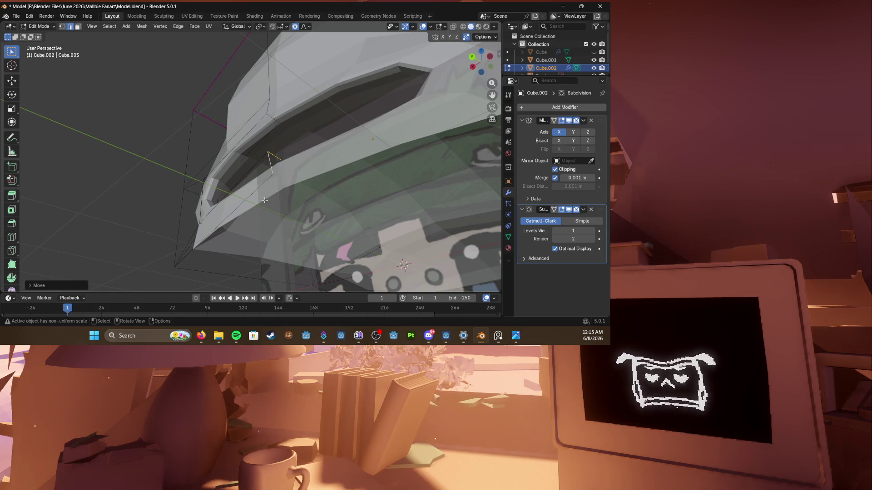
pyautogui.scroll(-4, 264, 199)
pyautogui.moveTo(265, 199)
pyautogui.mouseDown(button='middle')
pyautogui.moveTo(234, 131)
pyautogui.moveTo(303, 222)
pyautogui.mouseUp(button='middle')
pyautogui.press('z')
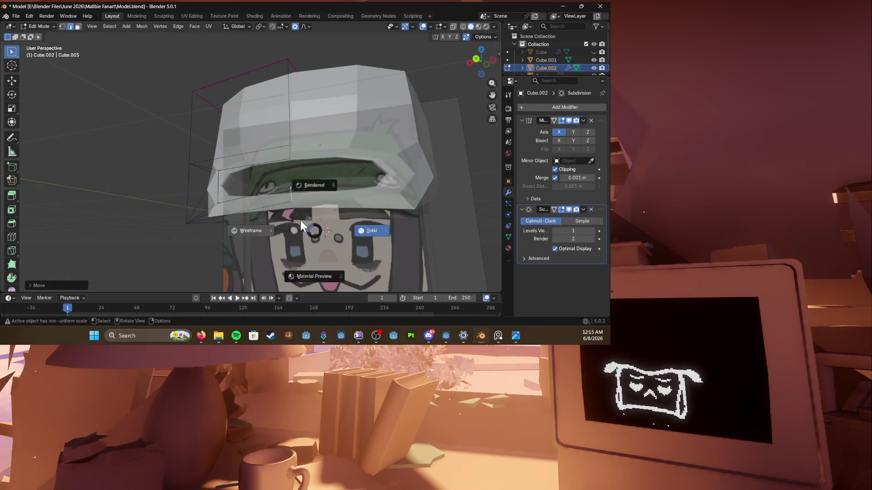
# Step: Toggle wireframe and solid shading, then move the selected cap edge into place
pyautogui.click(314, 276)
pyautogui.press('z')
pyautogui.press('g')
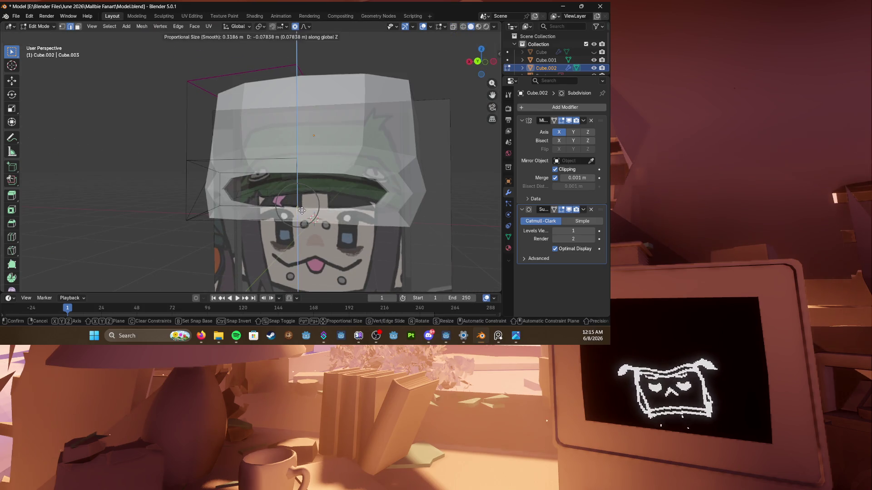
pyautogui.click(314, 218)
pyautogui.moveTo(313, 218); pyautogui.dragTo(350, 204, button='middle')
# Step: Reselect the cap in Object Mode, re-enter Edit Mode and move the selected part from the front
pyautogui.press('Tab')
pyautogui.scroll(-3, 350, 205)
pyautogui.moveTo(194, 209)
pyautogui.mouseDown(button='middle')
pyautogui.moveTo(282, 214)
pyautogui.moveTo(250, 190)
pyautogui.mouseUp(button='middle')
pyautogui.click(250, 177)
pyautogui.scroll(3, 242, 163)
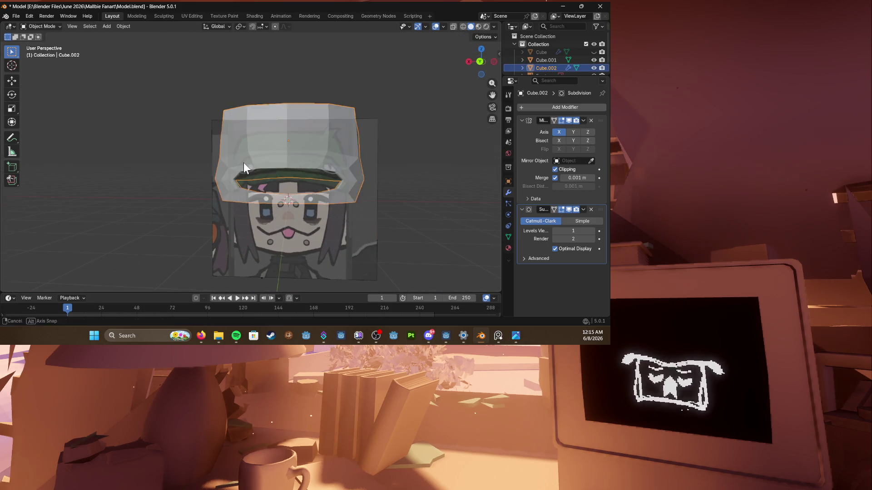
pyautogui.press('Tab')
pyautogui.scroll(3, 223, 150)
pyautogui.scroll(2, 223, 149)
pyautogui.moveTo(253, 159)
pyautogui.mouseDown(button='middle')
pyautogui.moveTo(247, 162)
pyautogui.moveTo(281, 179)
pyautogui.mouseUp(button='middle')
pyautogui.hotkey('shift', 'z')
pyautogui.press('z')
pyautogui.click(367, 205)
pyautogui.press('g')
pyautogui.click(354, 178)
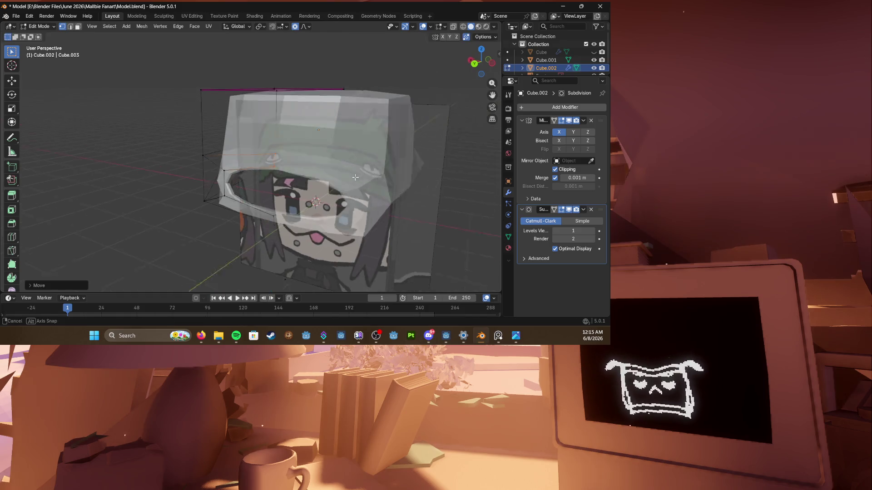
# Step: Select the cap's top edges and raise them straight up along Z, checking from the side
pyautogui.moveTo(355, 178); pyautogui.dragTo(340, 181, button='middle')
pyautogui.hotkey('shift', 'z')
pyautogui.press('g')
pyautogui.press('z')
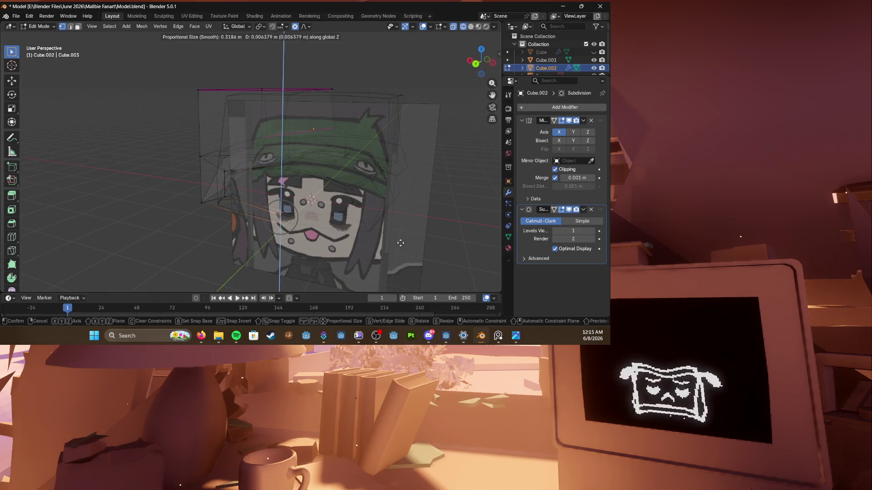
pyautogui.click(374, 227)
pyautogui.moveTo(361, 228)
pyautogui.mouseDown(button='middle')
pyautogui.moveTo(286, 218)
pyautogui.moveTo(246, 200)
pyautogui.moveTo(260, 198)
pyautogui.mouseUp(button='middle')
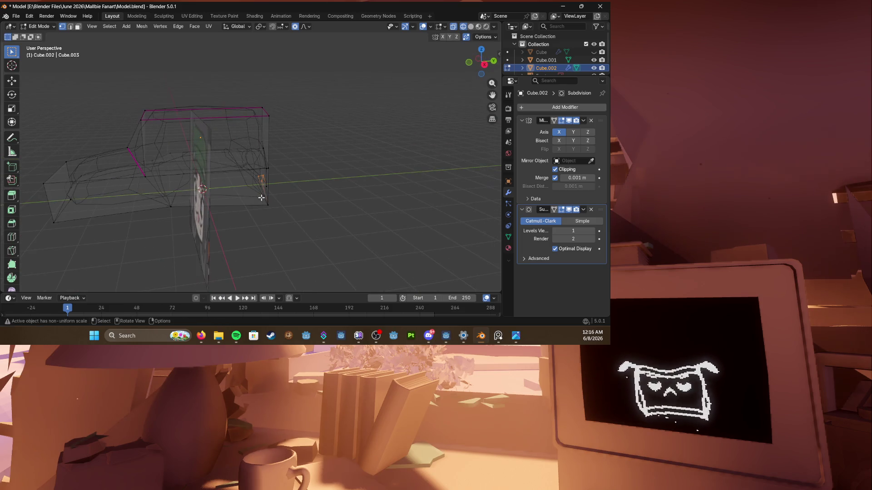
pyautogui.scroll(2, 256, 201)
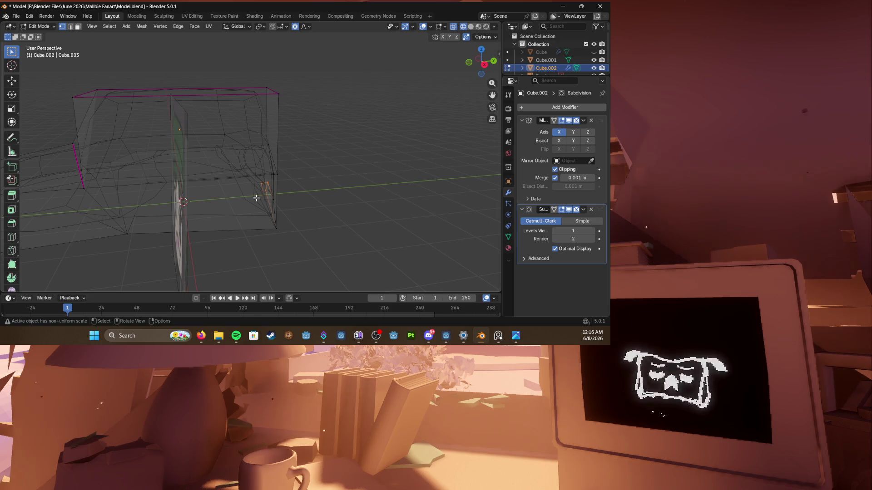
pyautogui.moveTo(257, 198); pyautogui.dragTo(263, 180, button='middle')
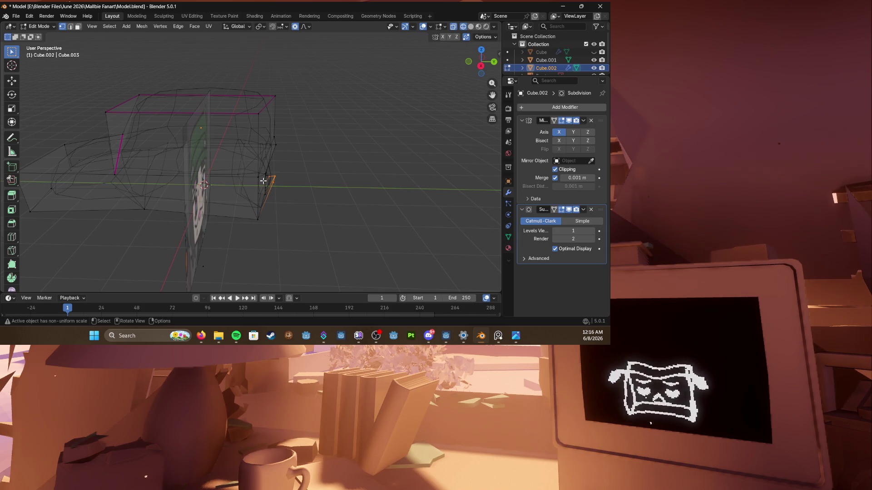
pyautogui.moveTo(369, 114); pyautogui.dragTo(314, 109, button='middle')
pyautogui.scroll(4, 285, 106)
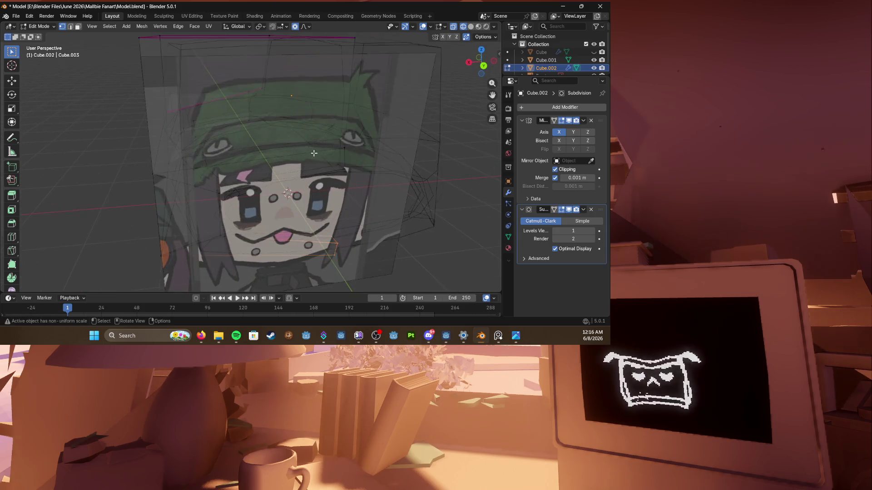
# Step: Save, switch to solid shading, reselect Cube.002 and adjust its vertices in Edit Mode
pyautogui.hotkey('ctrl', 's')
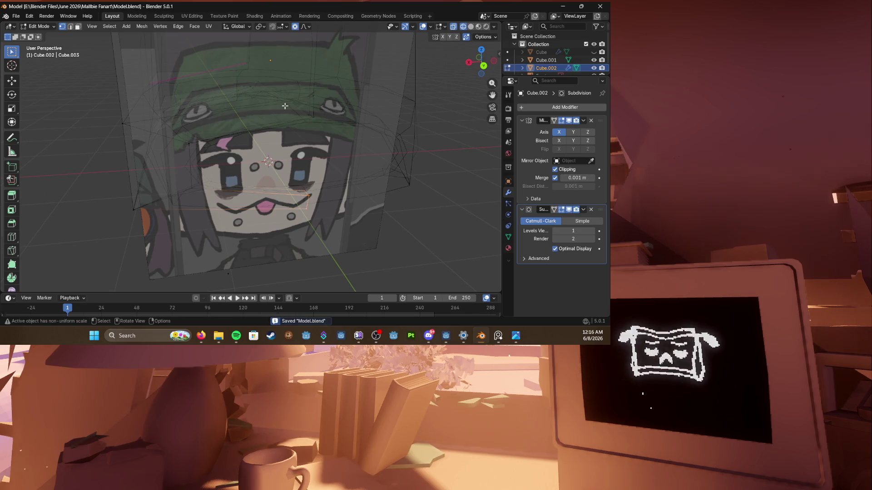
pyautogui.scroll(-5, 299, 96)
pyautogui.moveTo(300, 96)
pyautogui.mouseDown(button='middle')
pyautogui.moveTo(242, 155)
pyautogui.moveTo(315, 176)
pyautogui.moveTo(272, 170)
pyautogui.moveTo(263, 143)
pyautogui.moveTo(237, 208)
pyautogui.moveTo(222, 213)
pyautogui.mouseUp(button='middle')
pyautogui.press('z')
pyautogui.scroll(5, 242, 155)
pyautogui.press('Tab')
pyautogui.click(268, 165)
pyautogui.click(263, 143)
pyautogui.press('Tab')
pyautogui.press('g')
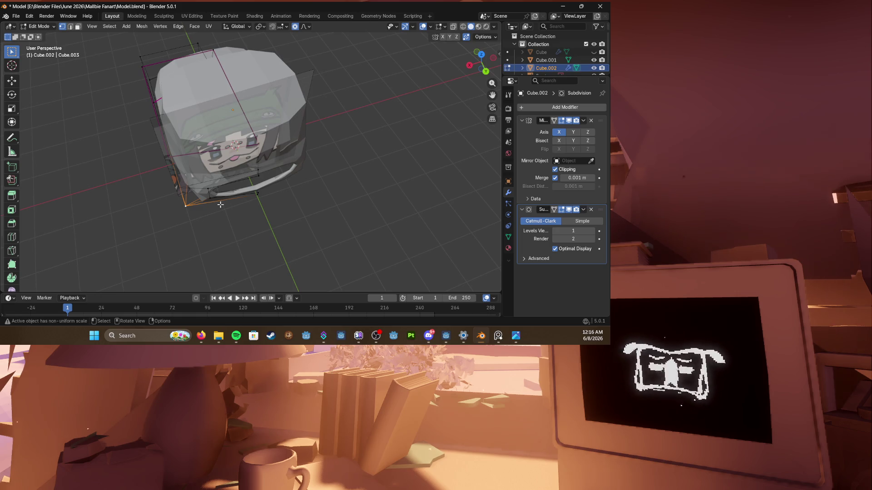
# Step: Inspect the cap from side, three-quarter and front views, saving Model.blend, and return to Object Mode
pyautogui.moveTo(220, 204)
pyautogui.mouseDown(button='middle')
pyautogui.moveTo(272, 170)
pyautogui.moveTo(305, 134)
pyautogui.moveTo(278, 197)
pyautogui.moveTo(265, 184)
pyautogui.moveTo(287, 190)
pyautogui.moveTo(212, 180)
pyautogui.mouseUp(button='middle')
pyautogui.hotkey('ctrl', 's')
pyautogui.scroll(2, 209, 137)
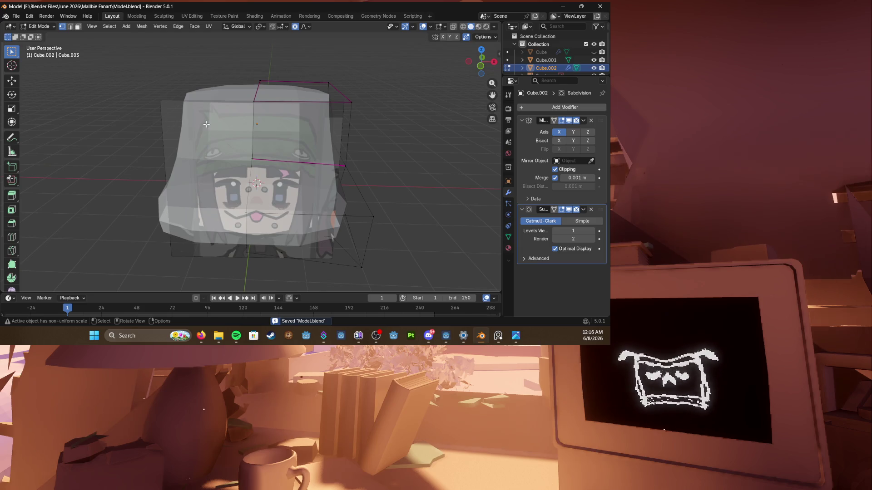
pyautogui.moveTo(119, 126); pyautogui.dragTo(166, 134, button='middle')
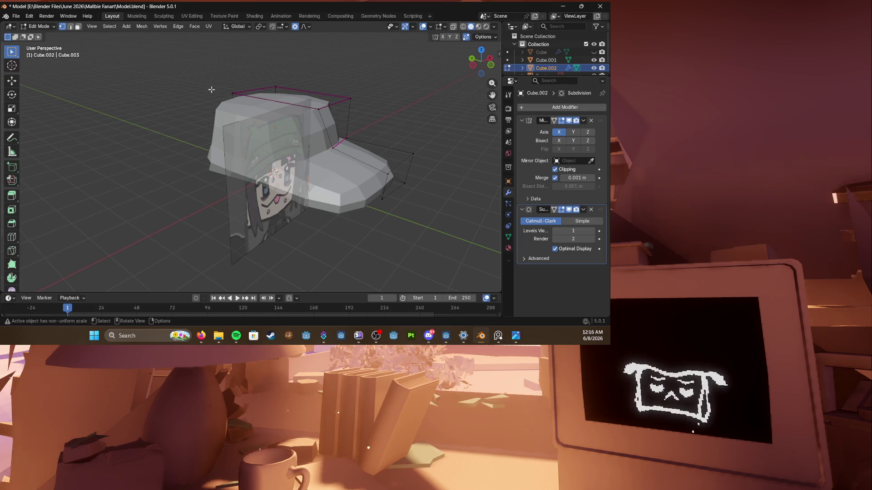
pyautogui.moveTo(212, 90); pyautogui.dragTo(177, 96, button='middle')
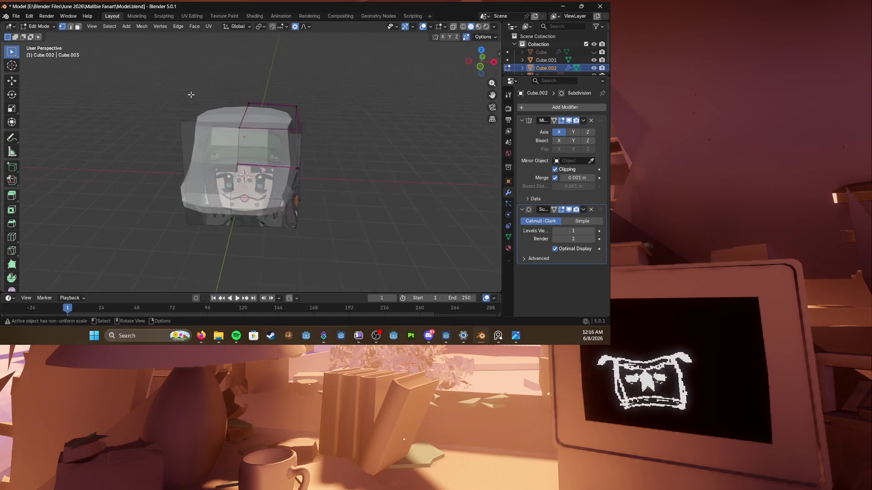
pyautogui.scroll(-2, 204, 95)
pyautogui.scroll(3, 228, 110)
pyautogui.hotkey('ctrl', 's')
pyautogui.scroll(-3, 228, 109)
pyautogui.moveTo(259, 109); pyautogui.dragTo(282, 109, button='middle')
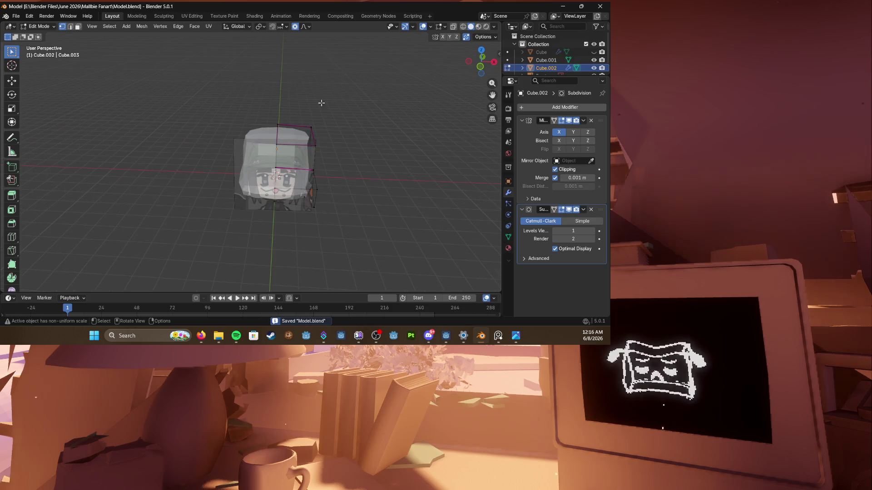
pyautogui.scroll(-1, 587, 64)
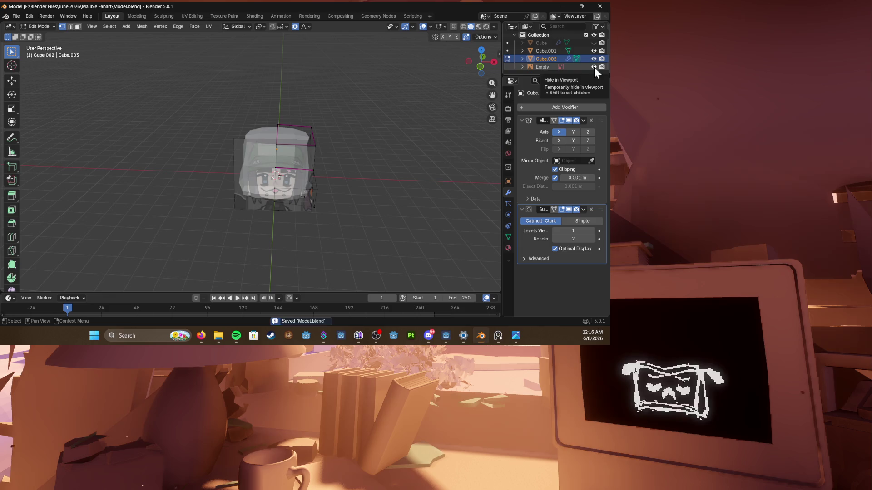
pyautogui.press('Tab')
pyautogui.scroll(3, 258, 205)
pyautogui.moveTo(286, 191); pyautogui.dragTo(259, 204, button='middle')
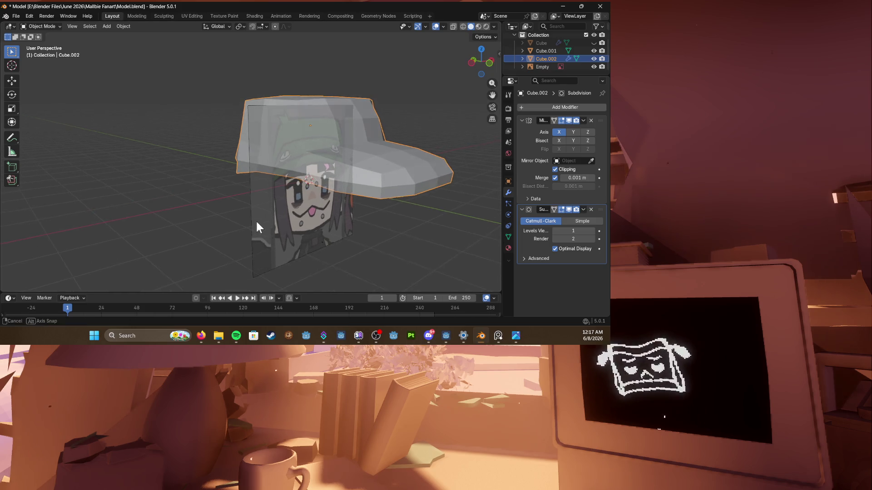
# Step: Save and check the cap in front (numpad 1) and right (numpad 3) orthographic views
pyautogui.hotkey('ctrl', 's')
pyautogui.moveTo(257, 222); pyautogui.dragTo(308, 223, button='middle')
pyautogui.scroll(3, 333, 212)
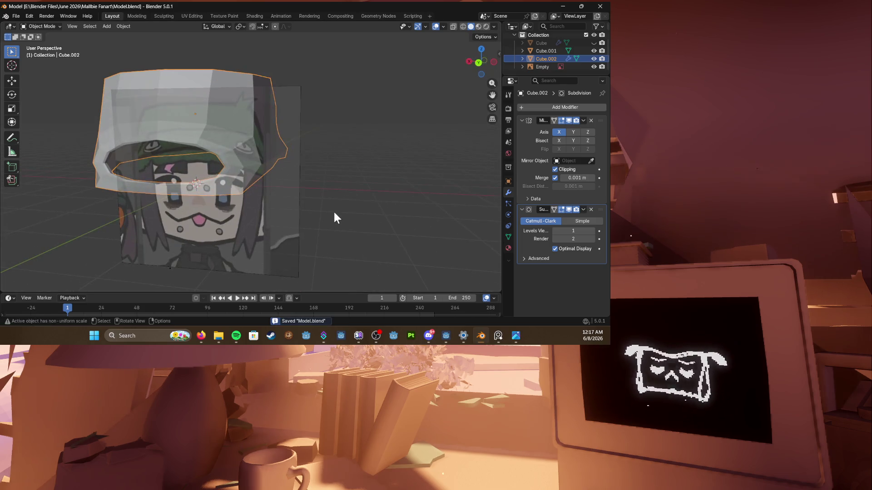
pyautogui.press('KP_1')
pyautogui.press('KP_3')
pyautogui.press('KP_1')
pyautogui.press('KP_3')
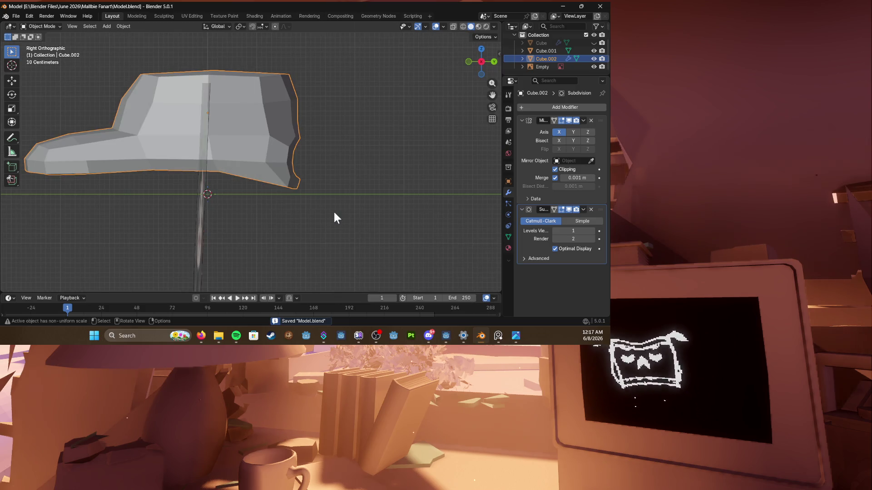
pyautogui.scroll(2, 272, 189)
pyautogui.scroll(1, 292, 189)
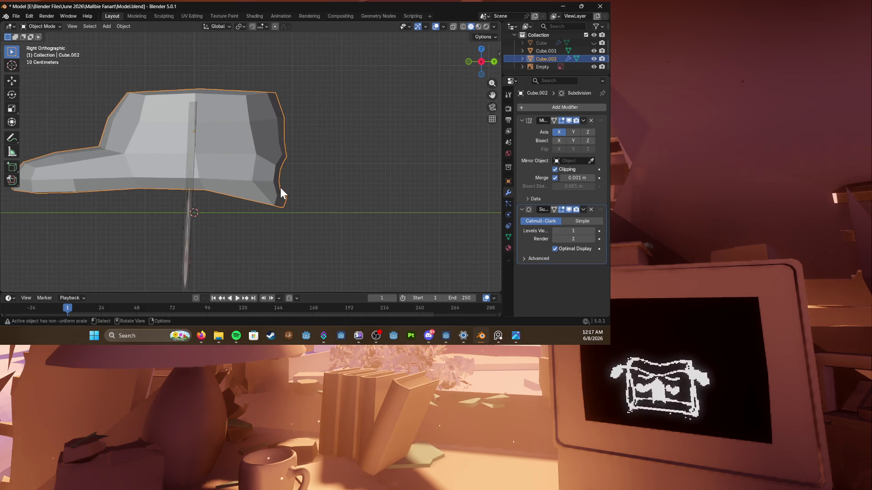
# Step: Move the cap vertically along Z, save Model.blend, and unhide the Cube body in the outliner
pyautogui.press('Tab')
pyautogui.moveTo(280, 188); pyautogui.dragTo(210, 175, button='middle')
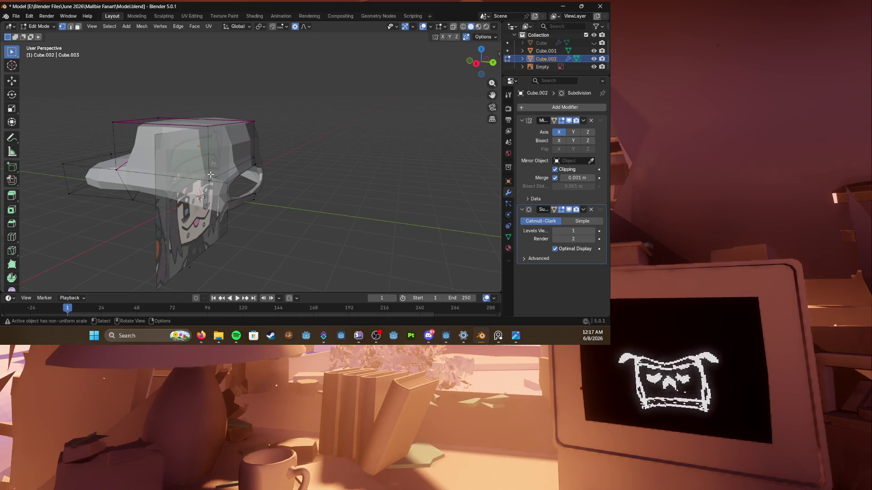
pyautogui.moveTo(222, 166)
pyautogui.mouseDown(button='middle')
pyautogui.moveTo(250, 156)
pyautogui.moveTo(280, 177)
pyautogui.moveTo(294, 158)
pyautogui.mouseUp(button='middle')
pyautogui.press('g')
pyautogui.press('z')
pyautogui.click(292, 176)
pyautogui.hotkey('ctrl', 's')
pyautogui.scroll(-1, 294, 158)
pyautogui.click(576, 59)
pyautogui.click(567, 42)
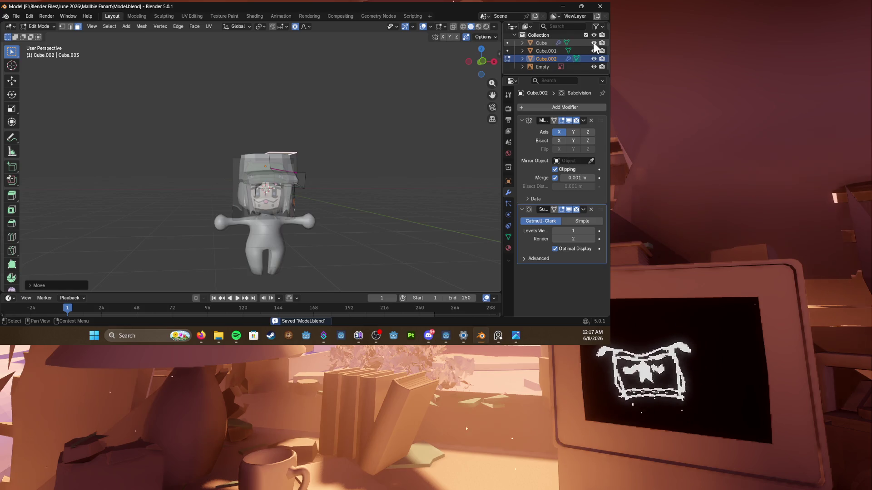
# Step: Hide the cap, enter Edit Mode on the head mesh and switch to wireframe shading
pyautogui.moveTo(293, 191)
pyautogui.mouseDown(button='middle')
pyautogui.moveTo(325, 186)
pyautogui.moveTo(278, 211)
pyautogui.moveTo(269, 168)
pyautogui.moveTo(235, 196)
pyautogui.moveTo(300, 195)
pyautogui.moveTo(286, 218)
pyautogui.mouseUp(button='middle')
pyautogui.scroll(2, 286, 205)
pyautogui.press('Tab')
pyautogui.click(264, 197)
pyautogui.scroll(2, 264, 198)
pyautogui.press('h')
pyautogui.press('Tab')
pyautogui.press('z')
pyautogui.click(259, 192)
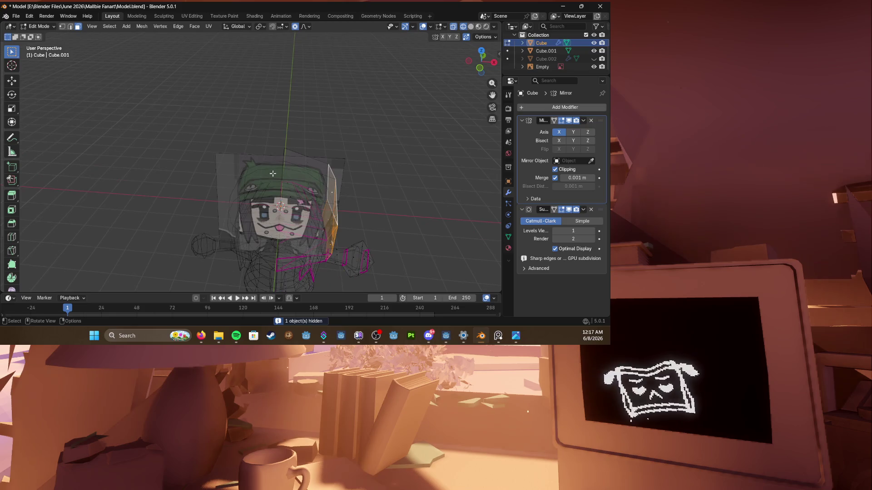
# Step: Move the selected side hair along X, then along Y in solid shading
pyautogui.click(279, 188)
pyautogui.moveTo(280, 187); pyautogui.dragTo(284, 222, button='middle')
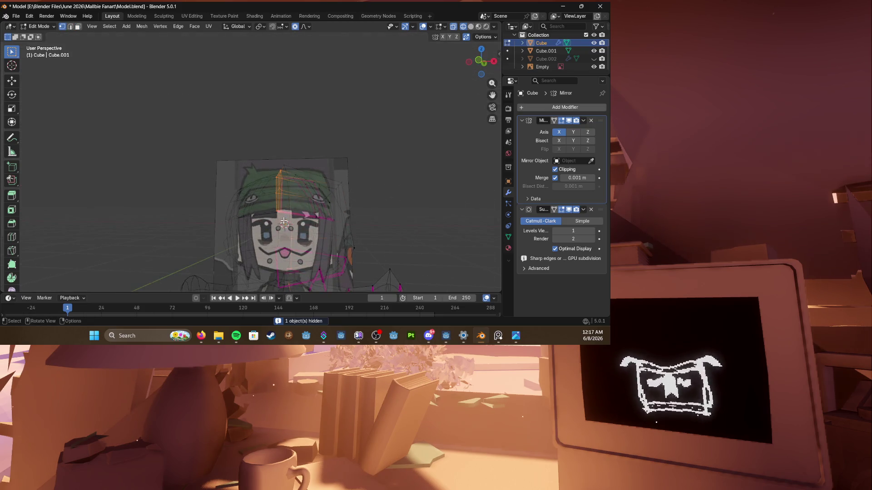
pyautogui.scroll(-3, 284, 221)
pyautogui.moveTo(321, 264); pyautogui.dragTo(293, 238, button='middle')
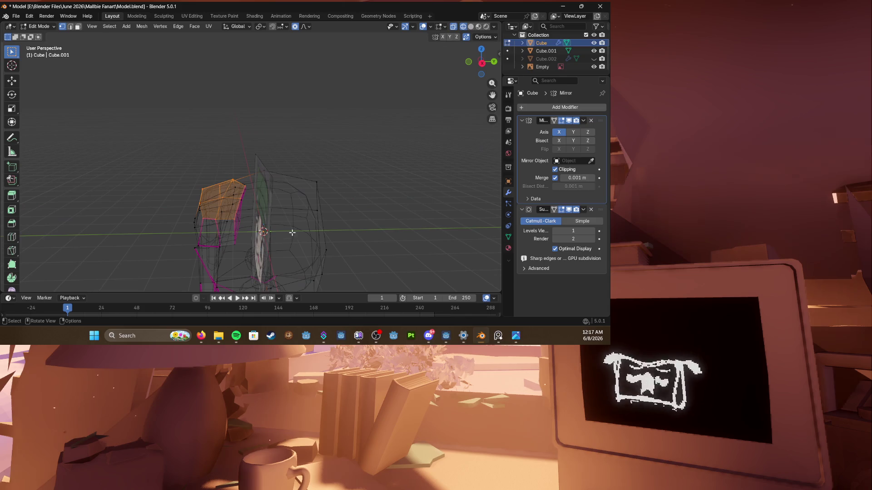
pyautogui.press('g')
pyautogui.press('x')
pyautogui.click(290, 235)
pyautogui.hotkey('alt', 'z')
pyautogui.moveTo(294, 231)
pyautogui.mouseDown(button='middle')
pyautogui.moveTo(363, 228)
pyautogui.moveTo(338, 233)
pyautogui.mouseUp(button='middle')
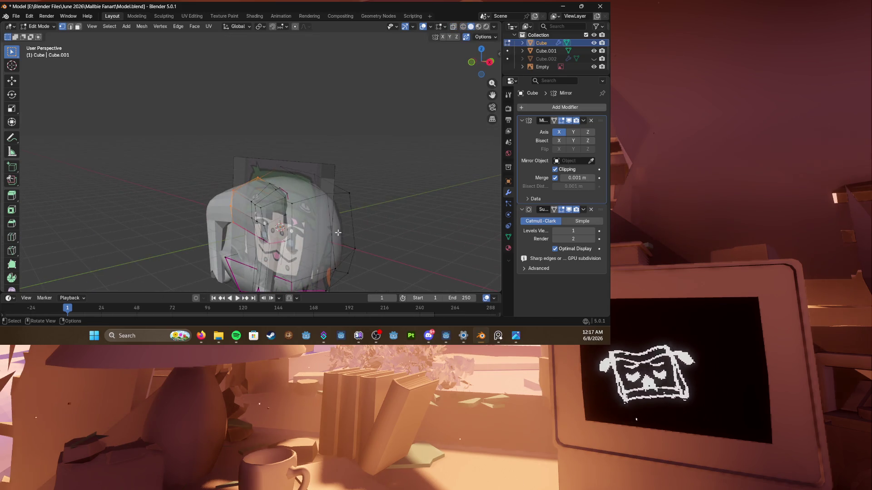
pyautogui.press('g')
pyautogui.press('y')
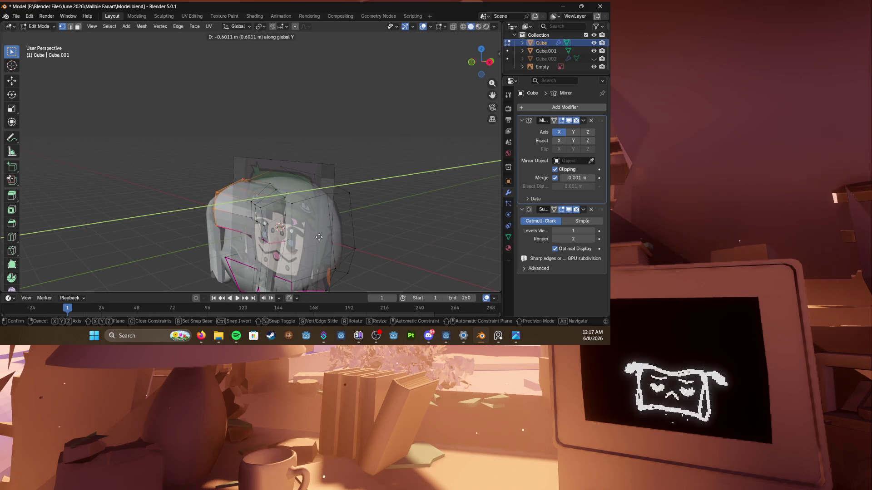
pyautogui.click(325, 236)
# Step: Nudge the hair vertices freely, then with proportional editing turned on
pyautogui.moveTo(324, 236)
pyautogui.mouseDown(button='middle')
pyautogui.moveTo(362, 244)
pyautogui.moveTo(231, 198)
pyautogui.moveTo(213, 210)
pyautogui.mouseUp(button='middle')
pyautogui.scroll(3, 273, 205)
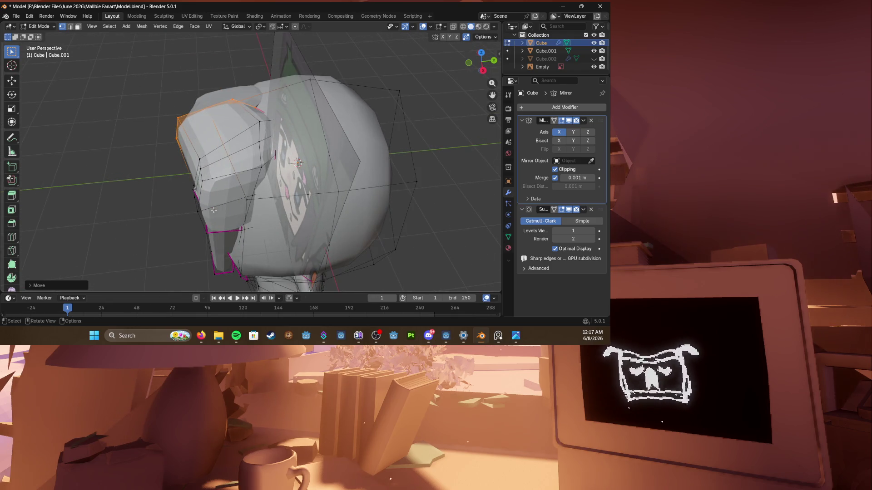
pyautogui.moveTo(180, 219)
pyautogui.mouseDown(button='middle')
pyautogui.moveTo(235, 196)
pyautogui.moveTo(211, 208)
pyautogui.mouseUp(button='middle')
pyautogui.press('g')
pyautogui.click(234, 196)
pyautogui.press('o')
pyautogui.press('g')
pyautogui.click(231, 199)
pyautogui.press('g')
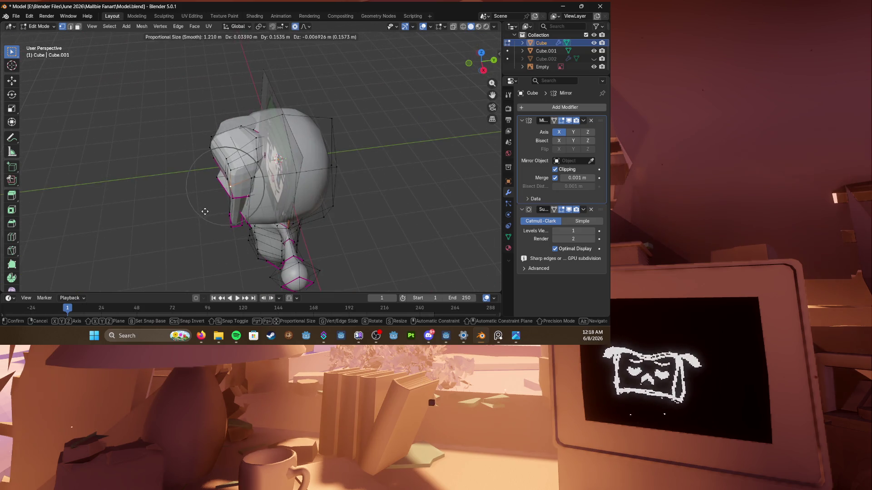
pyautogui.click(212, 209)
pyautogui.scroll(3, 213, 209)
# Step: Edge-slide the hair loop and vertex-slide several hair vertices to follow the face, then leave Edit Mode
pyautogui.moveTo(213, 208); pyautogui.dragTo(281, 182, button='middle')
pyautogui.press('g')
pyautogui.press('g')
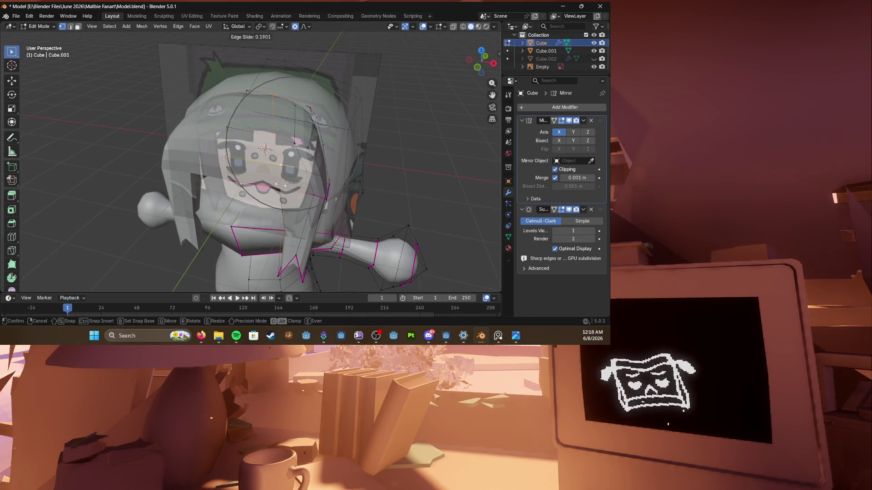
pyautogui.click(286, 185)
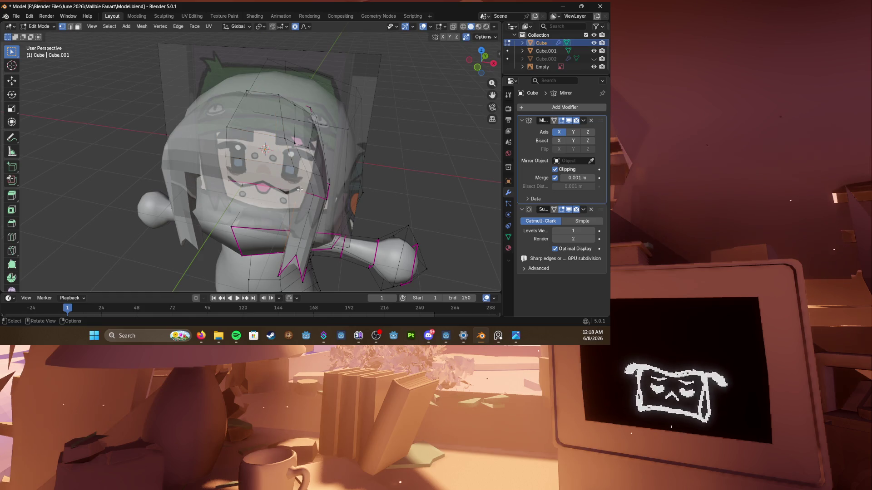
pyautogui.press('g')
pyautogui.press('g')
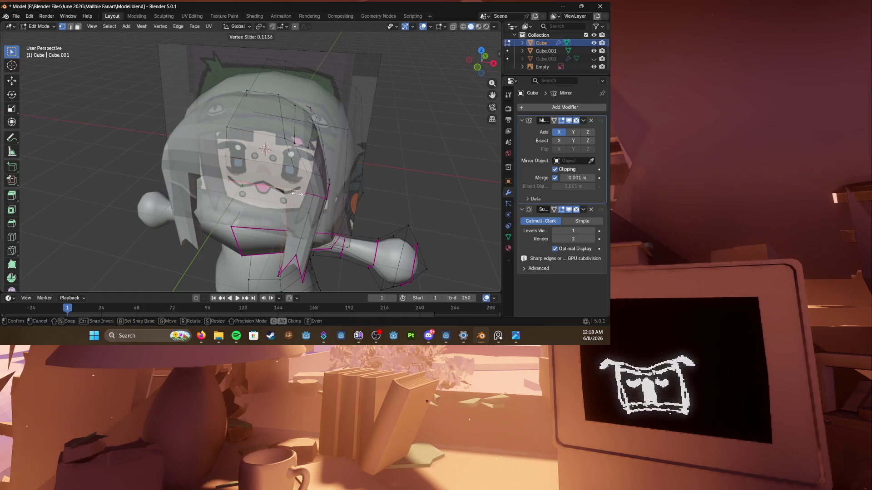
pyautogui.click(307, 198)
pyautogui.moveTo(306, 194); pyautogui.dragTo(303, 177, button='middle')
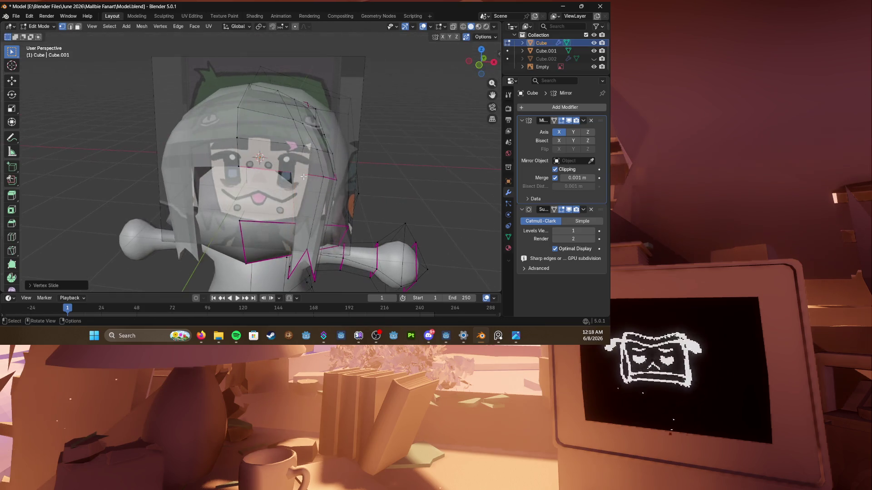
pyautogui.press('g')
pyautogui.press('g')
pyautogui.click(300, 143)
pyautogui.press('g')
pyautogui.press('g')
pyautogui.press('g')
pyautogui.press('g')
pyautogui.click(290, 123)
pyautogui.press('g')
pyautogui.press('g')
pyautogui.press('g')
pyautogui.press('g')
pyautogui.click(275, 96)
pyautogui.moveTo(274, 99)
pyautogui.mouseDown(button='middle')
pyautogui.moveTo(220, 148)
pyautogui.moveTo(252, 149)
pyautogui.moveTo(295, 174)
pyautogui.mouseUp(button='middle')
pyautogui.press('Tab')
pyautogui.press('Tab')
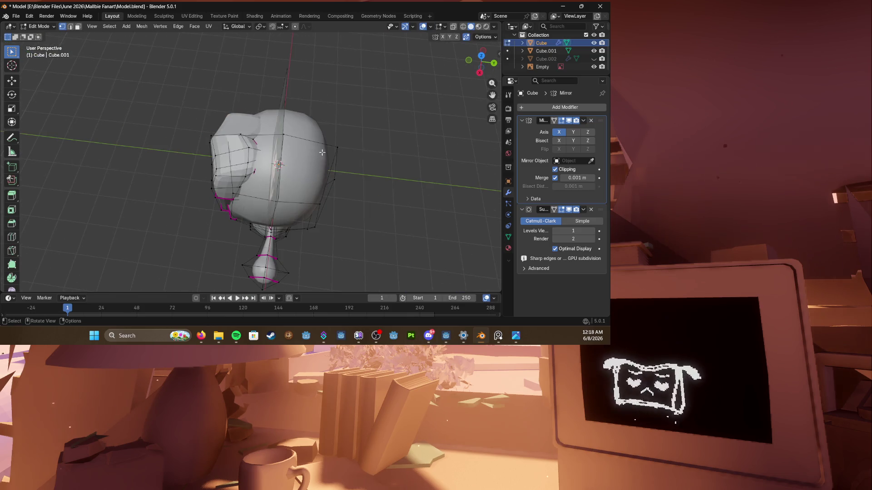
# Step: Hide the connected head geometry so only the front hair piece remains visible
pyautogui.click(320, 200)
pyautogui.hotkey('ctrl', 'l')
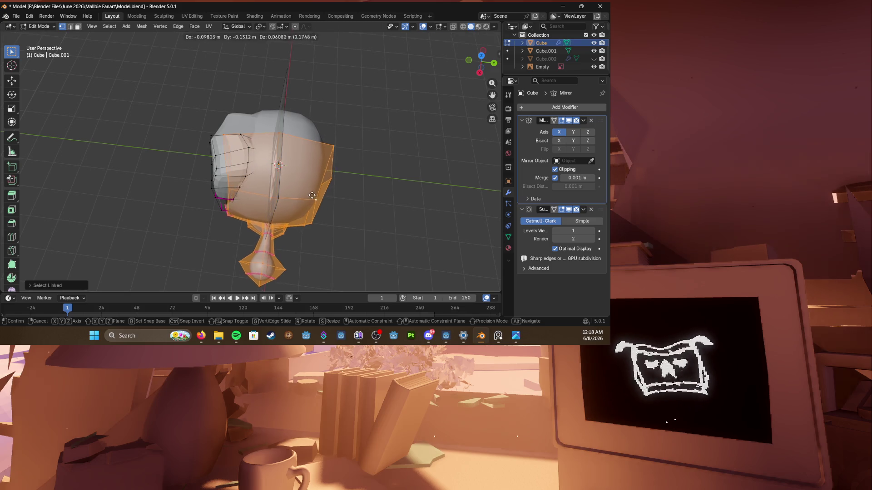
pyautogui.press('h')
pyautogui.moveTo(307, 184)
pyautogui.mouseDown(button='middle')
pyautogui.moveTo(261, 152)
pyautogui.moveTo(317, 144)
pyautogui.moveTo(341, 177)
pyautogui.mouseUp(button='middle')
pyautogui.scroll(3, 261, 152)
# Step: Shift the hair's top-edge vertices along Y and Z and slide them along their edges
pyautogui.press('g')
pyautogui.press('y')
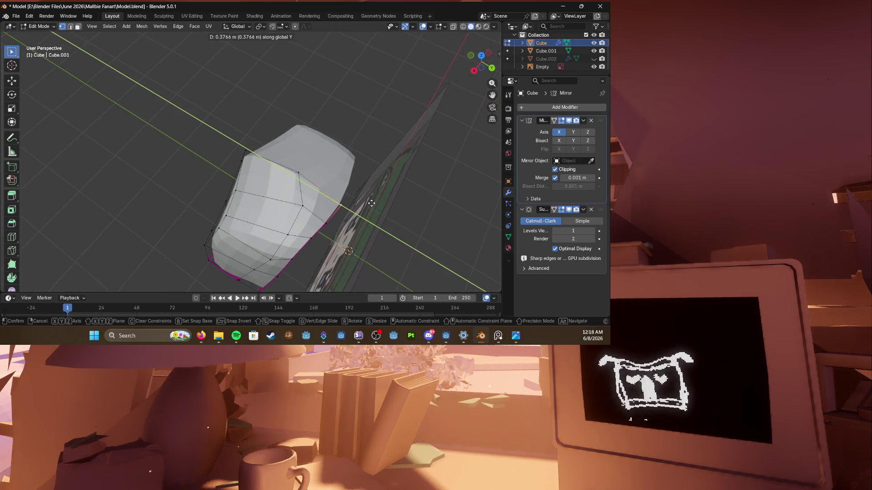
pyautogui.click(371, 202)
pyautogui.moveTo(354, 198)
pyautogui.mouseDown(button='middle')
pyautogui.moveTo(327, 170)
pyautogui.moveTo(360, 172)
pyautogui.moveTo(334, 174)
pyautogui.moveTo(347, 125)
pyautogui.moveTo(342, 136)
pyautogui.mouseUp(button='middle')
pyautogui.click(319, 179)
pyautogui.hotkey('shift', 'v')
pyautogui.click(353, 202)
pyautogui.press('g')
pyautogui.press('z')
pyautogui.click(312, 173)
pyautogui.press('g')
pyautogui.click(343, 137)
pyautogui.rightClick(342, 136)
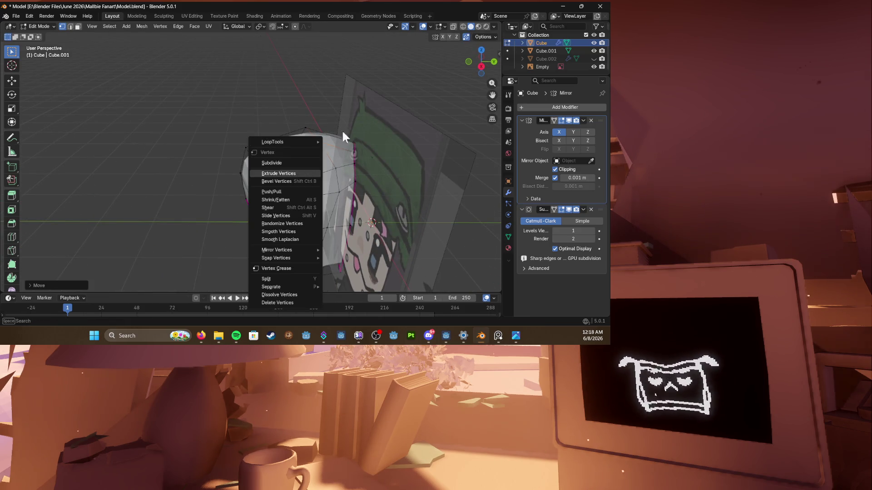
pyautogui.click(276, 215)
# Step: Slide side vertices to match the reference image and pull the bottom hair vertices into place
pyautogui.moveTo(306, 177)
pyautogui.mouseDown(button='middle')
pyautogui.moveTo(331, 157)
pyautogui.moveTo(400, 161)
pyautogui.mouseUp(button='middle')
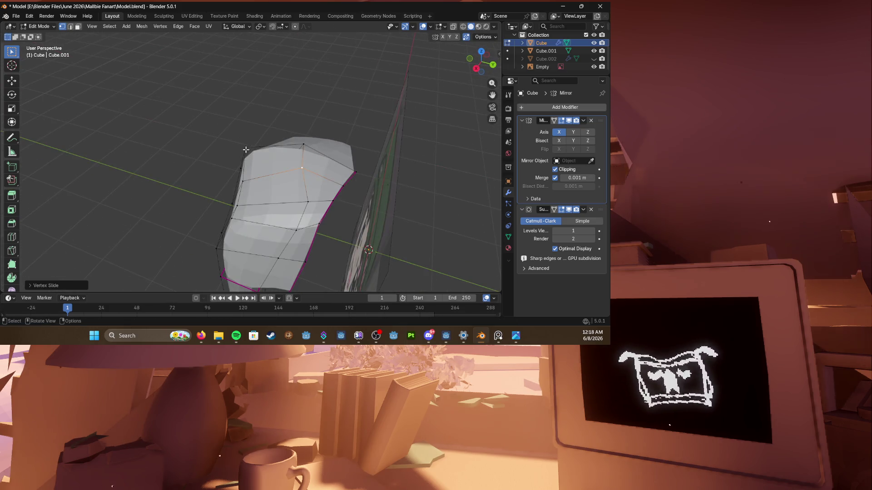
pyautogui.moveTo(247, 147)
pyautogui.mouseDown(button='middle')
pyautogui.moveTo(267, 167)
pyautogui.moveTo(273, 159)
pyautogui.mouseUp(button='middle')
pyautogui.press('g')
pyautogui.press('g')
pyautogui.click(273, 159)
pyautogui.press('g')
pyautogui.press('g')
pyautogui.click(273, 159)
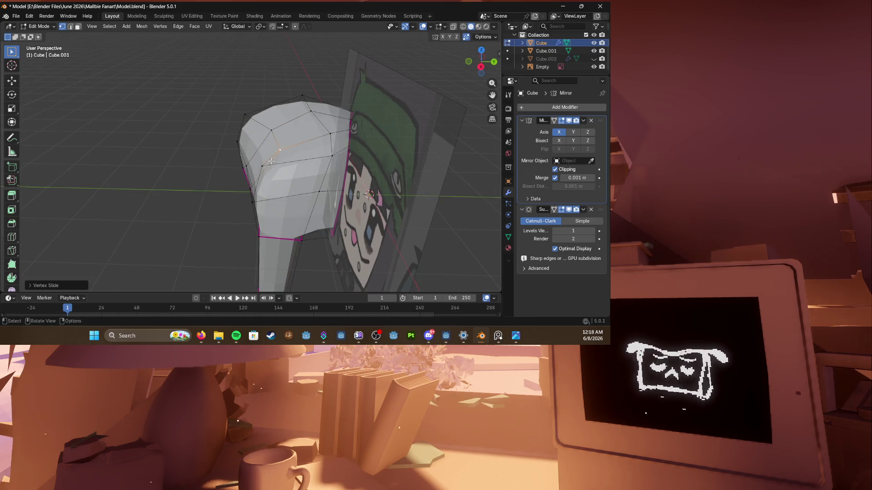
pyautogui.moveTo(261, 167); pyautogui.dragTo(306, 184, button='middle')
pyautogui.press('g')
pyautogui.press('g')
pyautogui.click(305, 183)
pyautogui.moveTo(295, 223); pyautogui.dragTo(286, 205, button='middle')
pyautogui.click(277, 269)
pyautogui.press('g')
pyautogui.click(276, 271)
pyautogui.moveTo(293, 204)
pyautogui.mouseDown(button='middle')
pyautogui.moveTo(254, 155)
pyautogui.moveTo(225, 163)
pyautogui.moveTo(258, 156)
pyautogui.moveTo(272, 169)
pyautogui.moveTo(259, 177)
pyautogui.moveTo(248, 243)
pyautogui.moveTo(270, 178)
pyautogui.moveTo(260, 229)
pyautogui.mouseUp(button='middle')
pyautogui.press('g')
pyautogui.click(217, 171)
# Step: Save Model.blend and refine the remaining hair vertices with edge slides and small moves
pyautogui.hotkey('ctrl', 's')
pyautogui.press('g')
pyautogui.click(272, 169)
pyautogui.hotkey('shift', 'v')
pyautogui.click(269, 231)
pyautogui.hotkey('shift', 'v')
pyautogui.click(259, 252)
pyautogui.hotkey('shift', 'v')
pyautogui.click(275, 237)
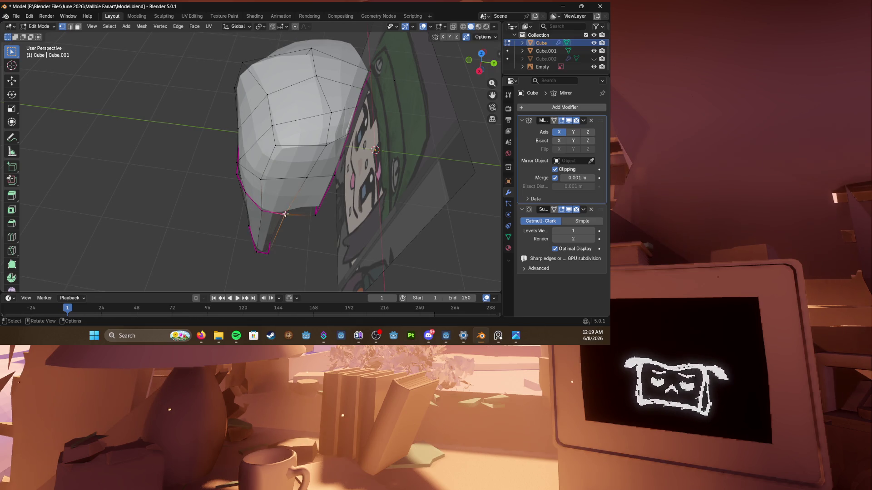
pyautogui.moveTo(276, 237); pyautogui.dragTo(259, 190, button='middle')
pyautogui.press('g')
pyautogui.click(223, 172)
pyautogui.hotkey('shift', 'v')
pyautogui.click(232, 179)
pyautogui.moveTo(236, 181)
pyautogui.mouseDown(button='middle')
pyautogui.moveTo(272, 170)
pyautogui.moveTo(261, 161)
pyautogui.moveTo(227, 169)
pyautogui.moveTo(238, 179)
pyautogui.moveTo(225, 155)
pyautogui.moveTo(389, 154)
pyautogui.moveTo(273, 150)
pyautogui.mouseUp(button='middle')
pyautogui.hotkey('ctrl', 's')
pyautogui.press('g')
pyautogui.click(240, 180)
pyautogui.press('g')
pyautogui.click(234, 167)
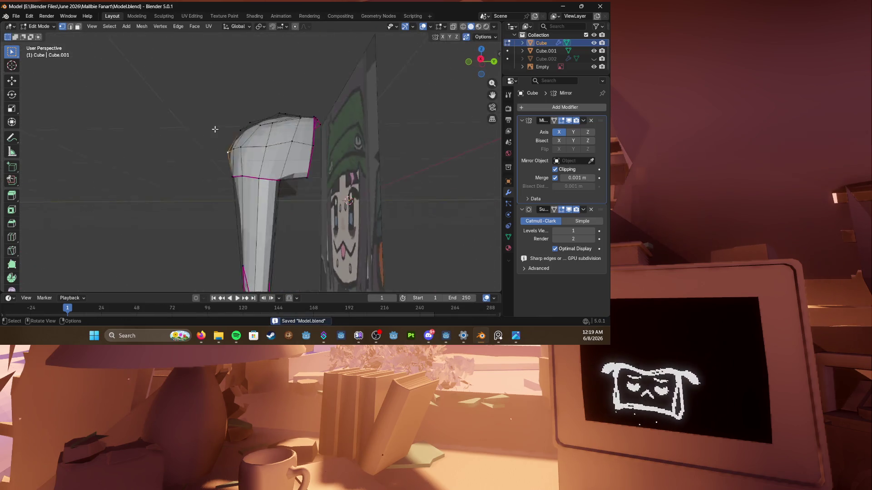
# Step: Save, reveal the hidden head geometry and enlarge the hair piece slightly in front view
pyautogui.press('Tab')
pyautogui.moveTo(182, 144); pyautogui.dragTo(324, 165, button='middle')
pyautogui.press('Tab')
pyautogui.press('Tab')
pyautogui.keyDown('shift'); pyautogui.click(255, 160); pyautogui.keyUp('shift')
pyautogui.press('Tab')
pyautogui.moveTo(263, 156)
pyautogui.mouseDown(button='middle')
pyautogui.moveTo(205, 164)
pyautogui.moveTo(277, 158)
pyautogui.mouseUp(button='middle')
pyautogui.hotkey('ctrl', 's')
pyautogui.hotkey('alt', 'h')
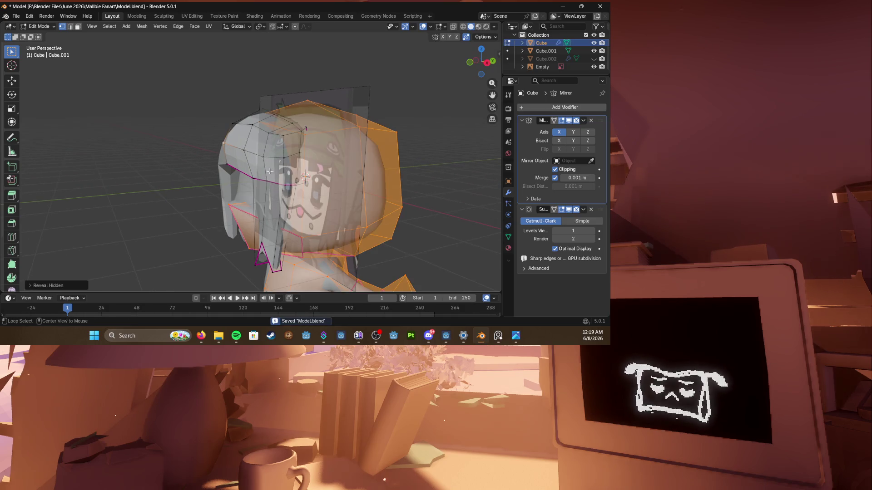
pyautogui.press('l')
pyautogui.moveTo(265, 164)
pyautogui.mouseDown(button='middle')
pyautogui.moveTo(286, 164)
pyautogui.moveTo(259, 168)
pyautogui.moveTo(286, 165)
pyautogui.moveTo(277, 162)
pyautogui.mouseUp(button='middle')
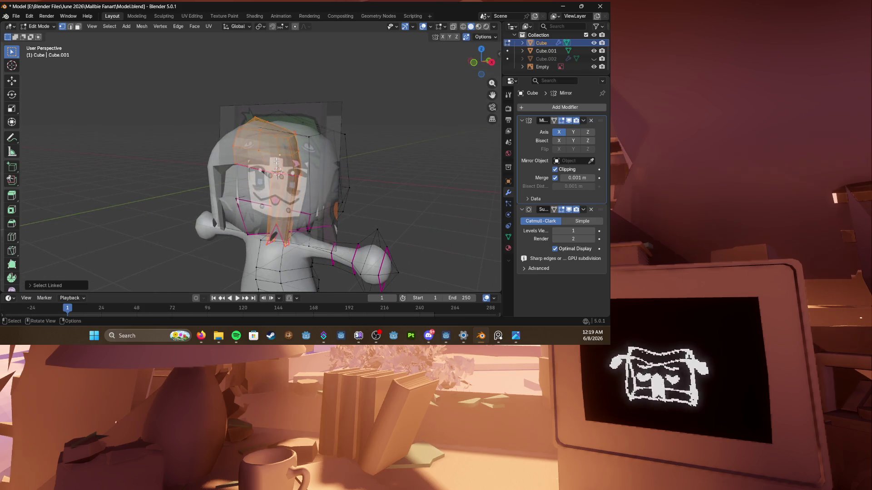
pyautogui.press('KP_1')
pyautogui.press('s')
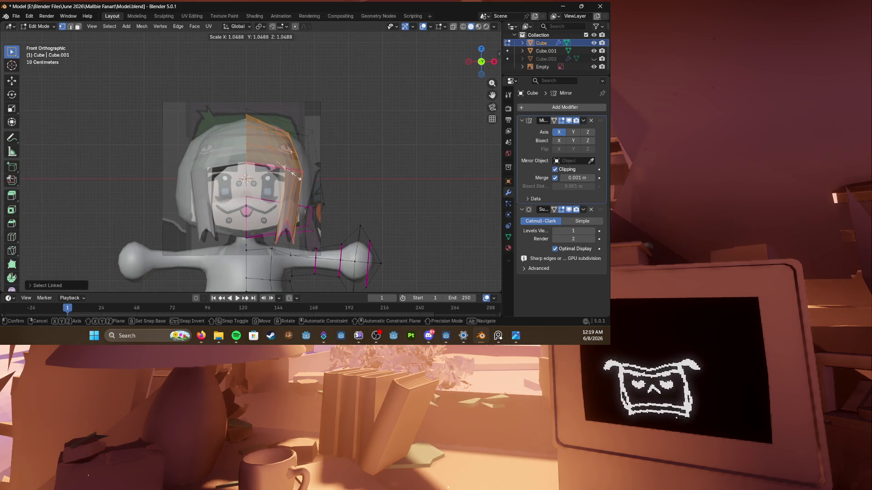
pyautogui.click(298, 176)
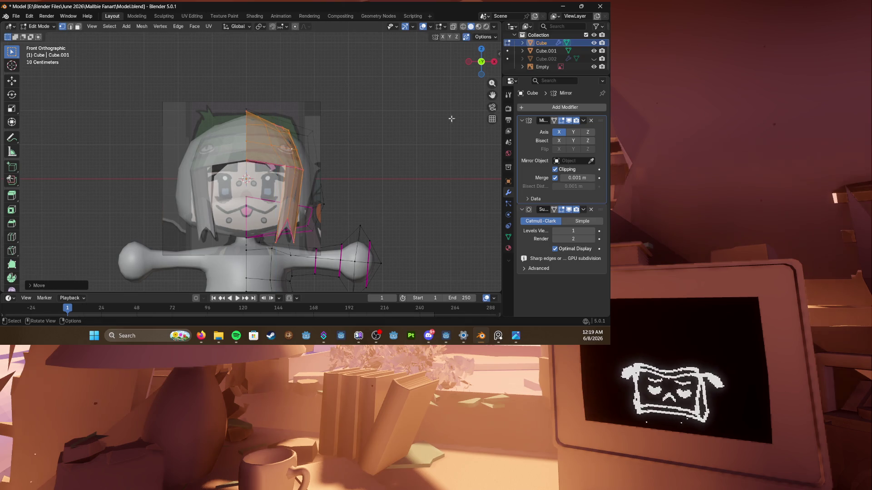
# Step: Show the hat to check the fit, then hide it again and select the face reference image
pyautogui.click(593, 59)
pyautogui.moveTo(273, 171); pyautogui.dragTo(312, 104, button='middle')
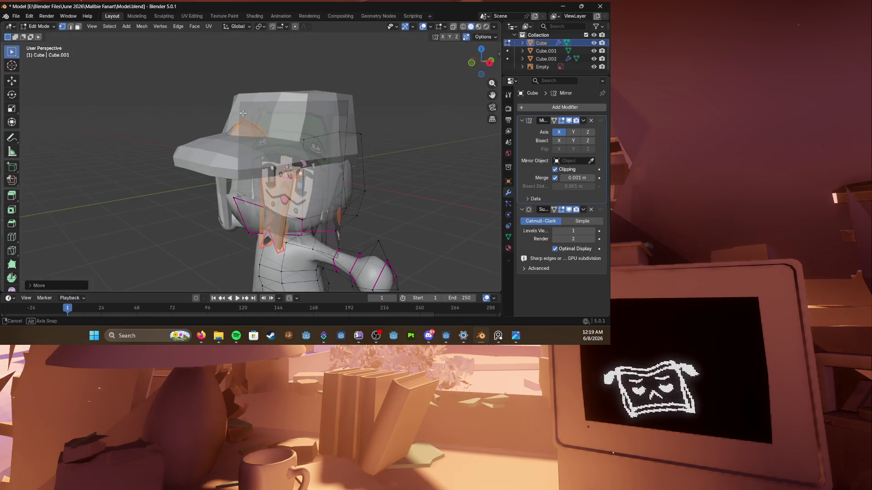
pyautogui.press('KP_1')
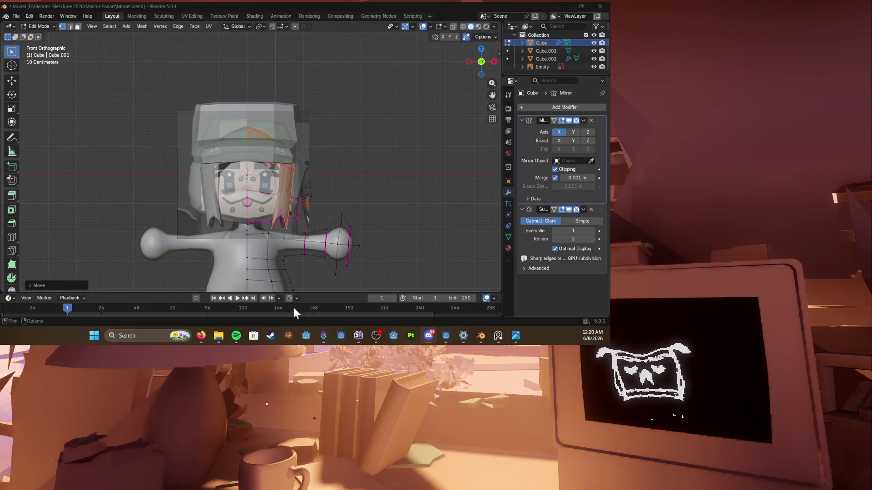
pyautogui.moveTo(259, 136); pyautogui.dragTo(295, 116, button='middle')
pyautogui.press('Tab')
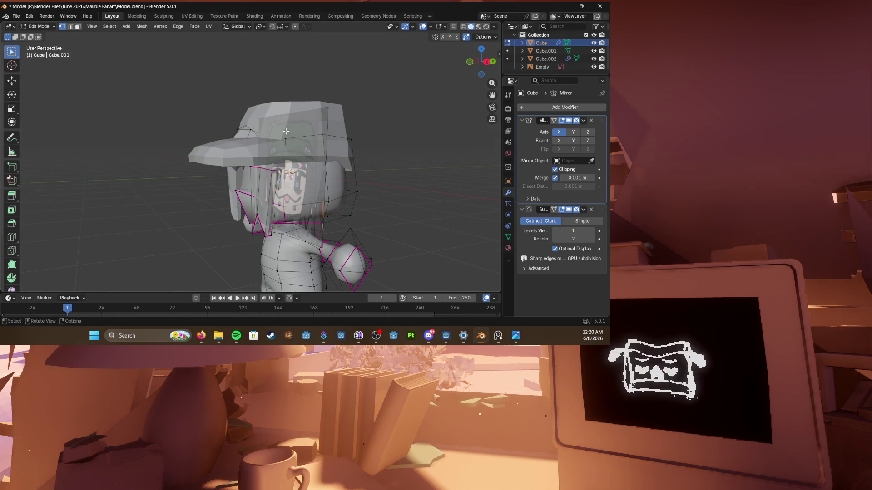
pyautogui.press('h')
pyautogui.click(291, 126)
pyautogui.moveTo(268, 159); pyautogui.dragTo(292, 189, button='middle')
pyautogui.click(317, 131)
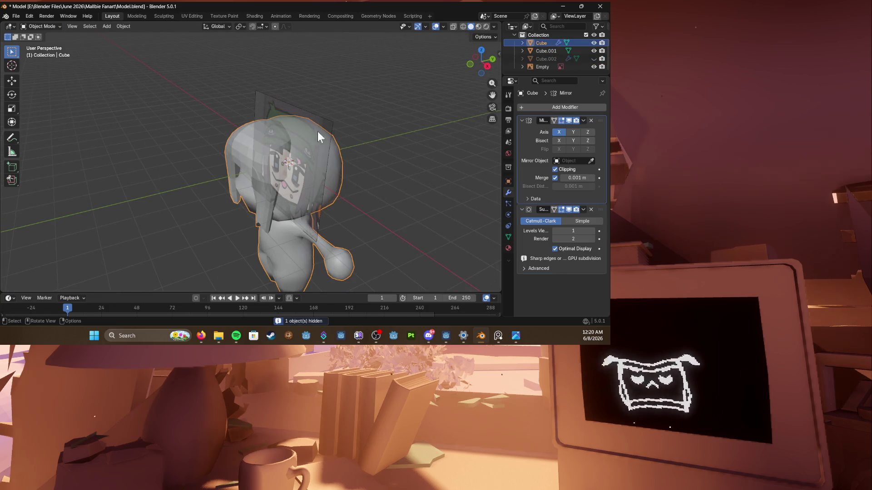
# Step: Hide the face reference Empty and enter edit mode on the hair object
pyautogui.press('h')
pyautogui.click(275, 167)
pyautogui.press('Tab')
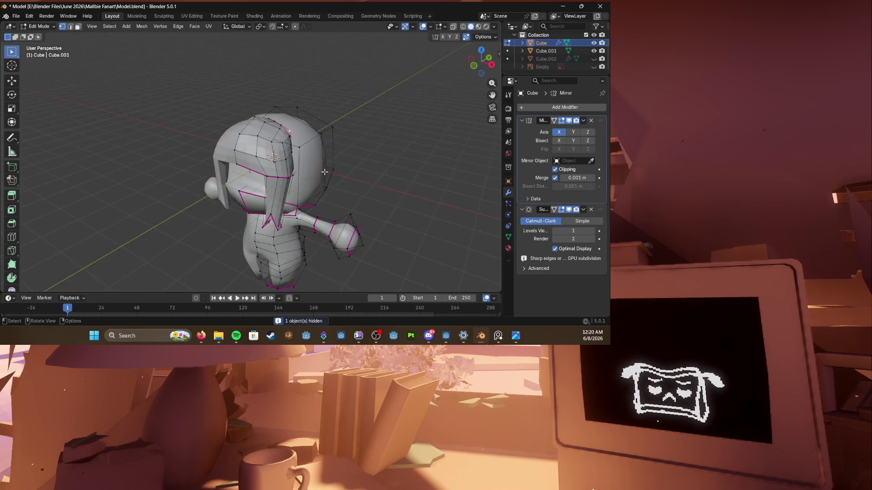
pyautogui.moveTo(274, 167); pyautogui.dragTo(298, 159, button='middle')
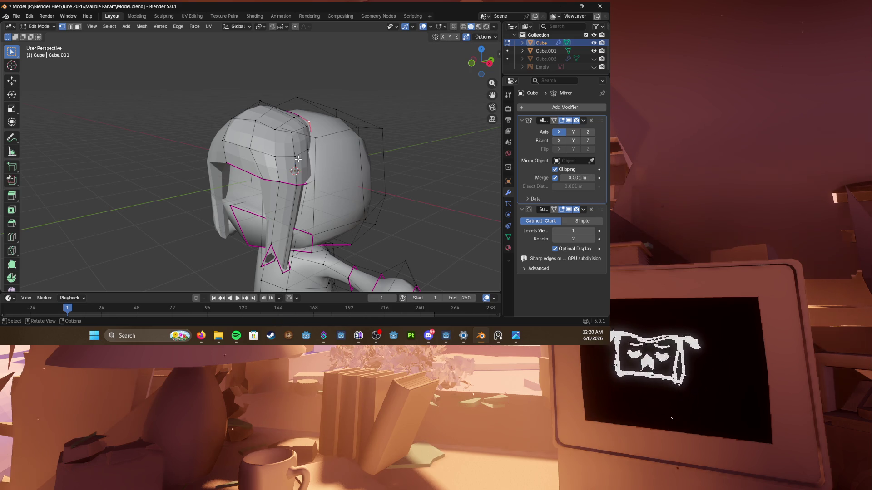
pyautogui.scroll(-3, 306, 162)
pyautogui.moveTo(300, 157)
pyautogui.mouseDown(button='middle')
pyautogui.moveTo(321, 157)
pyautogui.moveTo(300, 157)
pyautogui.moveTo(259, 122)
pyautogui.moveTo(273, 130)
pyautogui.moveTo(314, 75)
pyautogui.mouseUp(button='middle')
pyautogui.scroll(3, 286, 115)
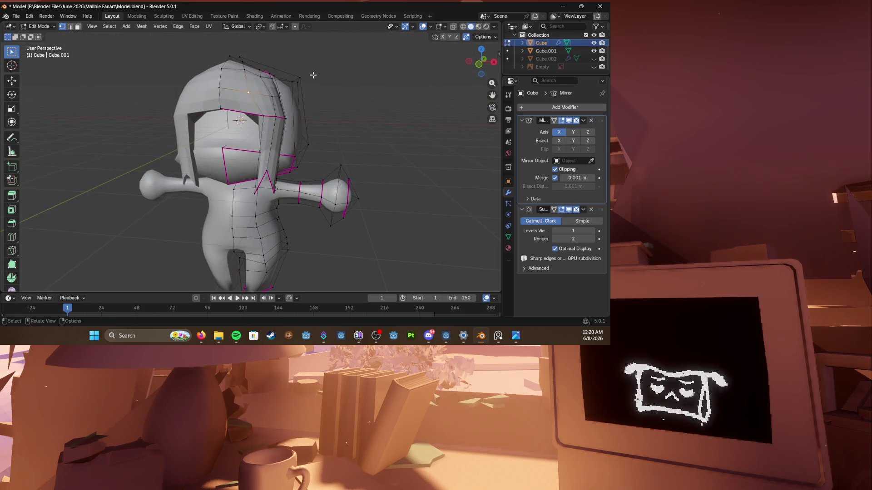
# Step: Select the linked side hair piece and move it against the side of the head
pyautogui.press('l')
pyautogui.moveTo(259, 88)
pyautogui.mouseDown(button='middle')
pyautogui.moveTo(294, 157)
pyautogui.moveTo(278, 177)
pyautogui.moveTo(259, 164)
pyautogui.moveTo(246, 167)
pyautogui.moveTo(299, 131)
pyautogui.mouseUp(button='middle')
pyautogui.press('g')
pyautogui.click(237, 171)
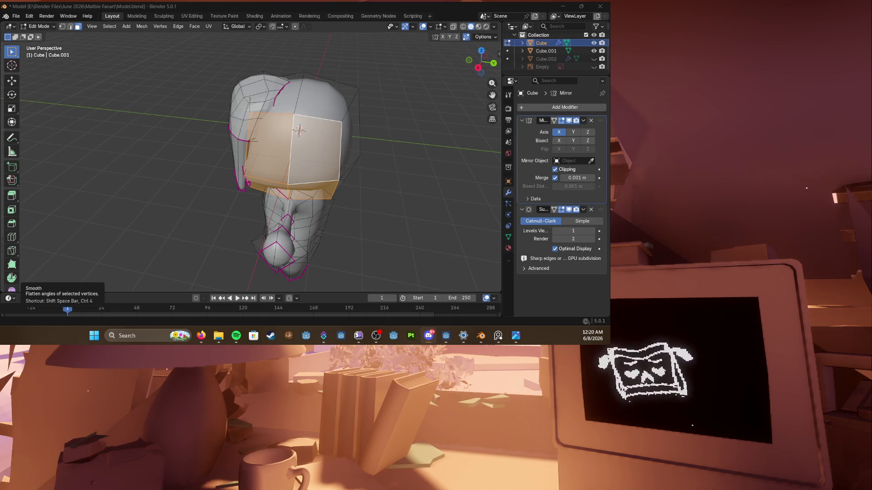
pyautogui.moveTo(272, 170); pyautogui.dragTo(204, 170, button='middle')
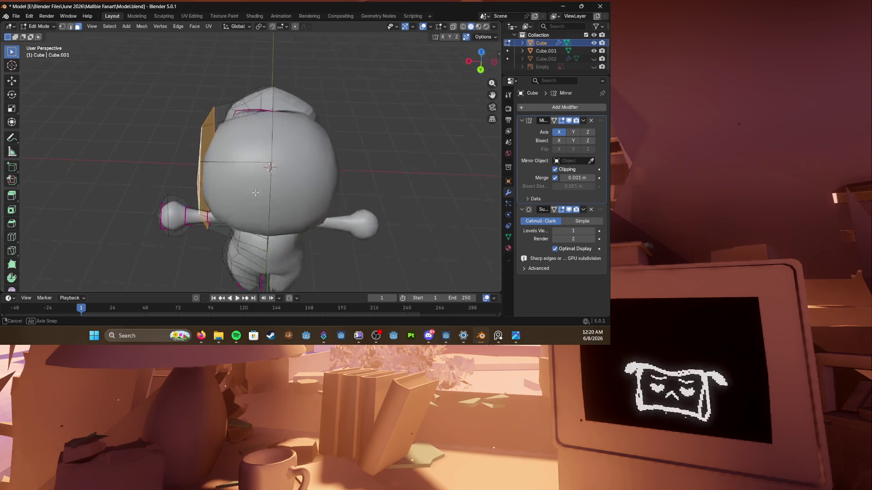
# Step: Position the side hair panel, hide the large side face and nudge the panel's edge vertices
pyautogui.press('g')
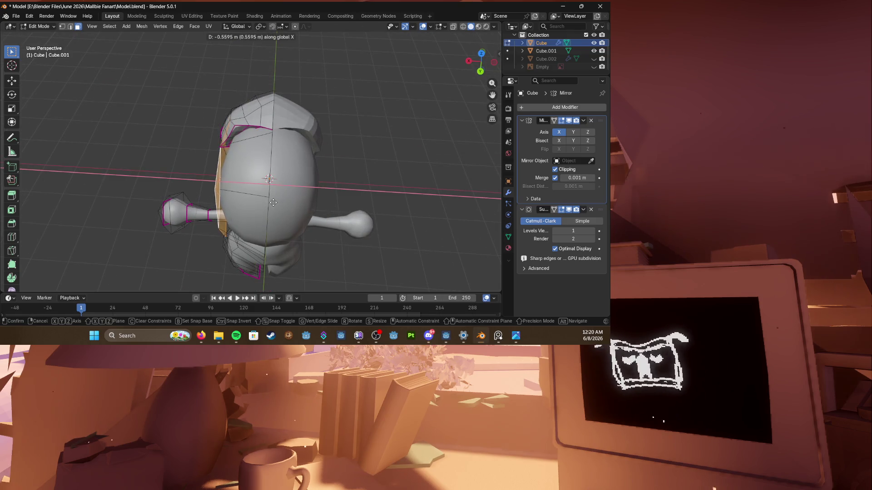
pyautogui.click(271, 201)
pyautogui.moveTo(271, 201); pyautogui.dragTo(306, 136, button='middle')
pyautogui.scroll(3, 306, 136)
pyautogui.click(231, 140)
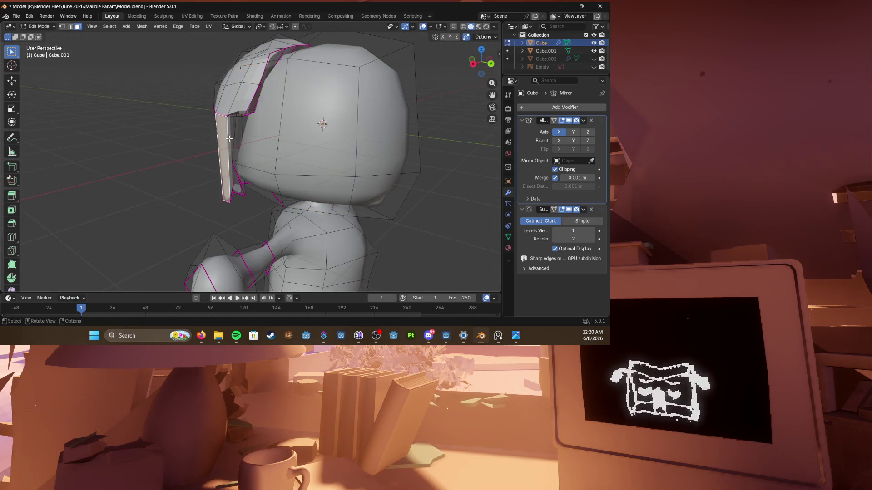
pyautogui.scroll(4, 230, 142)
pyautogui.click(217, 82)
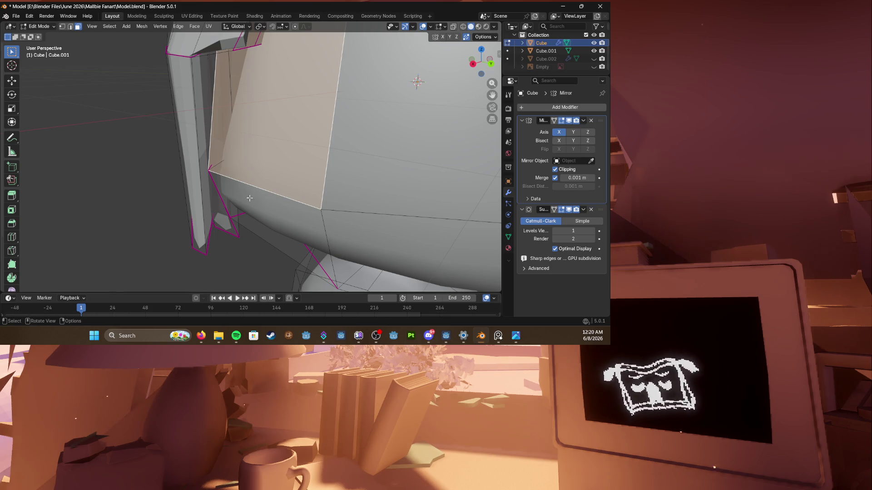
pyautogui.scroll(-5, 202, 193)
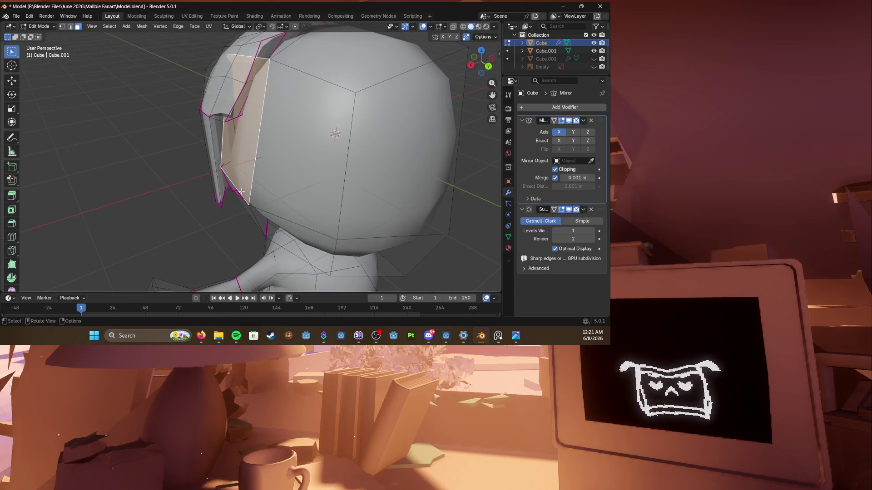
pyautogui.moveTo(232, 184)
pyautogui.mouseDown(button='middle')
pyautogui.moveTo(257, 178)
pyautogui.moveTo(235, 173)
pyautogui.mouseUp(button='middle')
pyautogui.scroll(5, 235, 174)
pyautogui.scroll(-3, 235, 174)
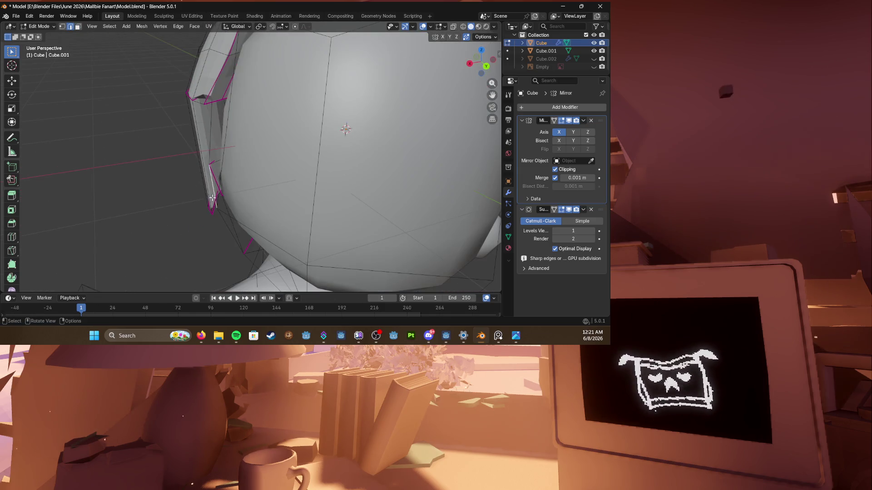
pyautogui.press('h')
pyautogui.moveTo(239, 180)
pyautogui.mouseDown(button='middle')
pyautogui.moveTo(251, 191)
pyautogui.moveTo(246, 183)
pyautogui.moveTo(254, 181)
pyautogui.mouseUp(button='middle')
pyautogui.press('g')
pyautogui.click(245, 184)
# Step: Separate the linked hair panel into its own object Cube.003 and enter its edit mode
pyautogui.click(229, 149)
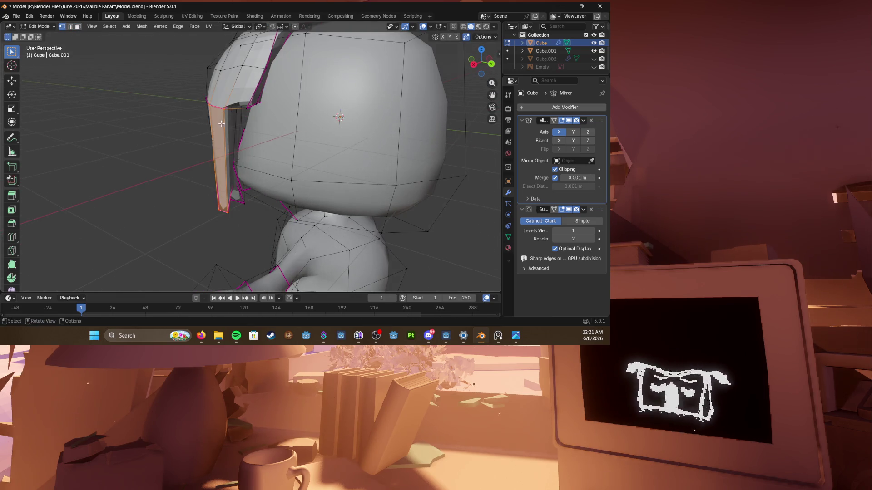
pyautogui.hotkey('ctrl', 'l')
pyautogui.moveTo(225, 157)
pyautogui.mouseDown(button='middle')
pyautogui.moveTo(216, 206)
pyautogui.moveTo(235, 142)
pyautogui.mouseUp(button='middle')
pyautogui.press('p')
pyautogui.click(204, 205)
pyautogui.press('Tab')
pyautogui.click(245, 175)
pyautogui.press('Tab')
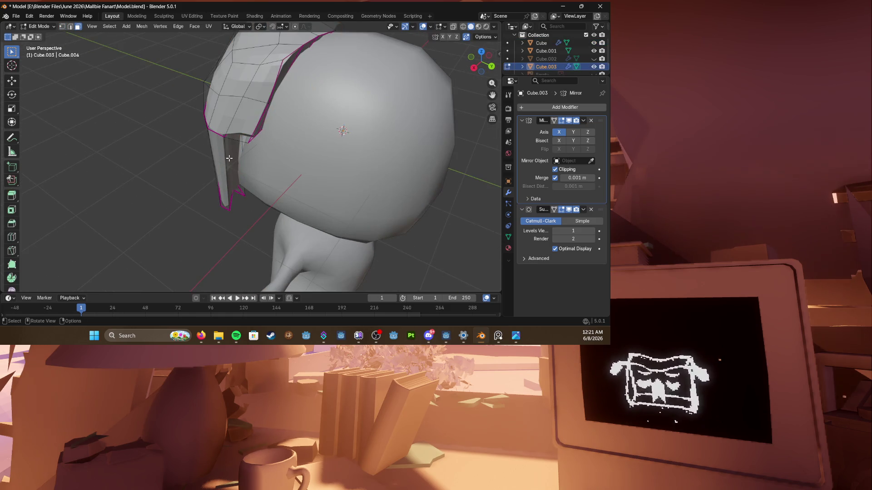
# Step: In front view with X-ray shading, select the bottom vertices of the hair strand
pyautogui.moveTo(245, 176)
pyautogui.mouseDown(button='middle')
pyautogui.moveTo(244, 143)
pyautogui.moveTo(366, 152)
pyautogui.moveTo(325, 151)
pyautogui.mouseUp(button='middle')
pyautogui.press('KP_1')
pyautogui.hotkey('shift', 'z')
pyautogui.press('1')
pyautogui.click(272, 172)
pyautogui.click(265, 211)
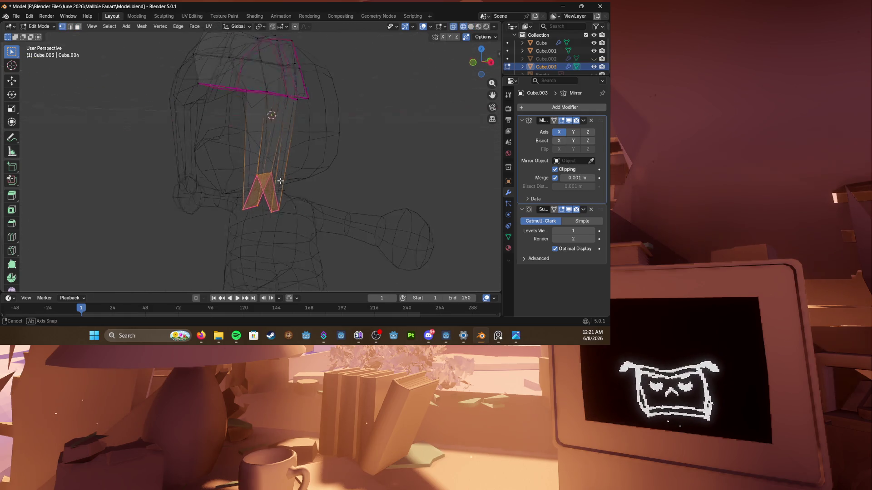
pyautogui.hotkey('shift', 'z')
pyautogui.moveTo(307, 157)
pyautogui.mouseDown(button='middle')
pyautogui.moveTo(281, 181)
pyautogui.moveTo(225, 170)
pyautogui.moveTo(307, 163)
pyautogui.moveTo(290, 125)
pyautogui.moveTo(268, 158)
pyautogui.moveTo(276, 147)
pyautogui.mouseUp(button='middle')
pyautogui.scroll(-2, 280, 143)
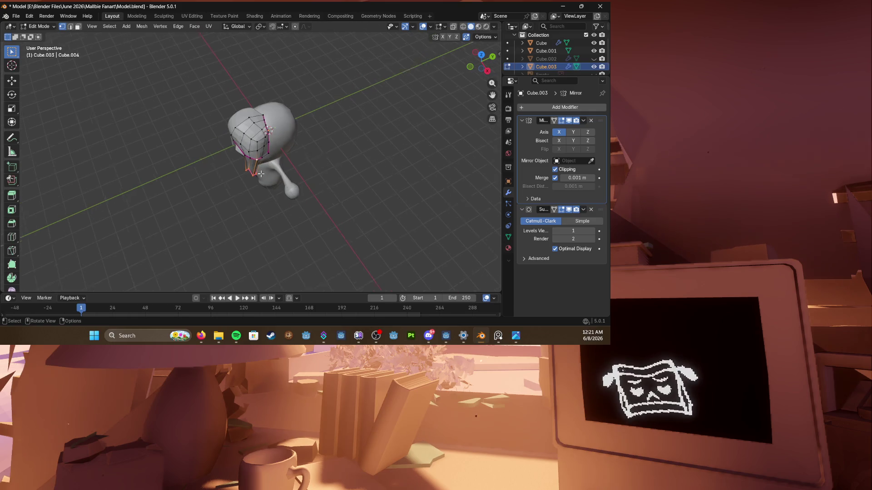
# Step: Bend the lower strand along the head with proportional moves and a rotation, then save Model.blend
pyautogui.press('g')
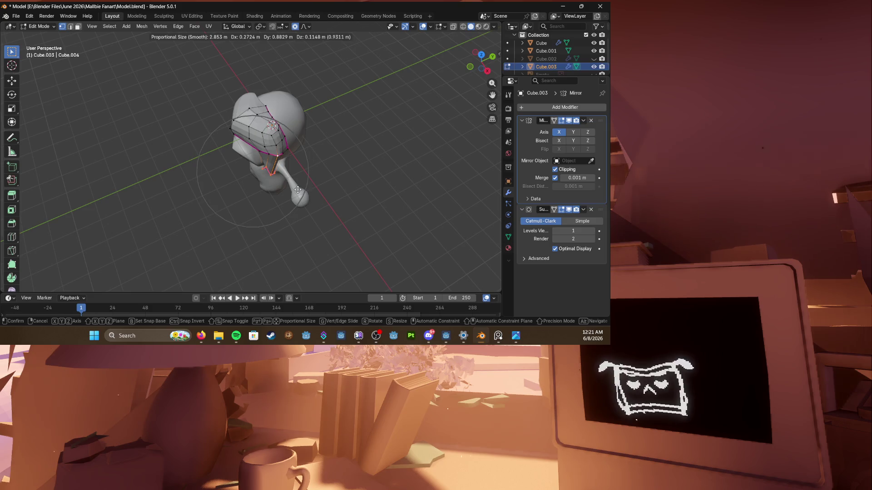
pyautogui.click(293, 192)
pyautogui.moveTo(293, 192); pyautogui.dragTo(296, 188, button='middle')
pyautogui.press('r')
pyautogui.click(297, 185)
pyautogui.press('g')
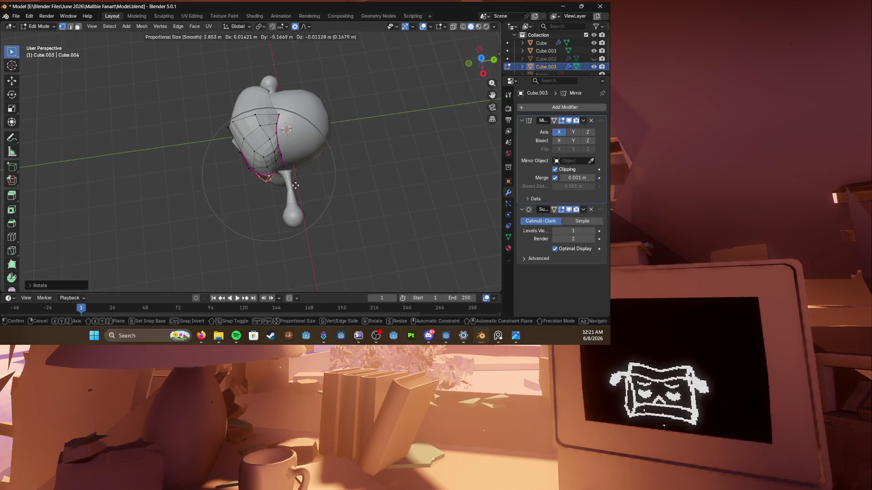
pyautogui.click(296, 185)
pyautogui.moveTo(297, 186); pyautogui.dragTo(204, 150, button='middle')
pyautogui.hotkey('ctrl', 's')
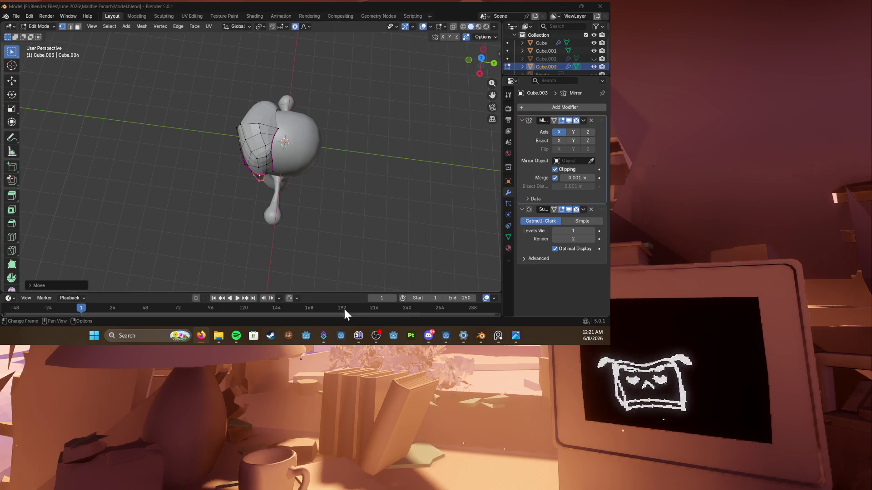
pyautogui.scroll(4, 284, 140)
# Step: In wireframe shading, select the whole strip of faces across the top of the hair piece
pyautogui.moveTo(293, 136); pyautogui.dragTo(245, 123, button='middle')
pyautogui.press('z')
pyautogui.click(237, 134)
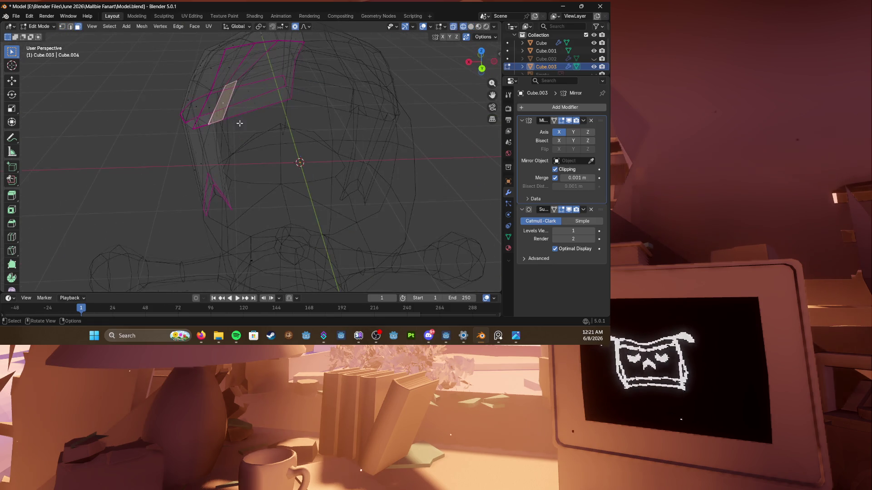
pyautogui.click(215, 102)
pyautogui.keyDown('shift'); pyautogui.click(264, 92); pyautogui.keyUp('shift')
pyautogui.moveTo(262, 93)
pyautogui.mouseDown(button='middle')
pyautogui.moveTo(273, 122)
pyautogui.moveTo(247, 145)
pyautogui.mouseUp(button='middle')
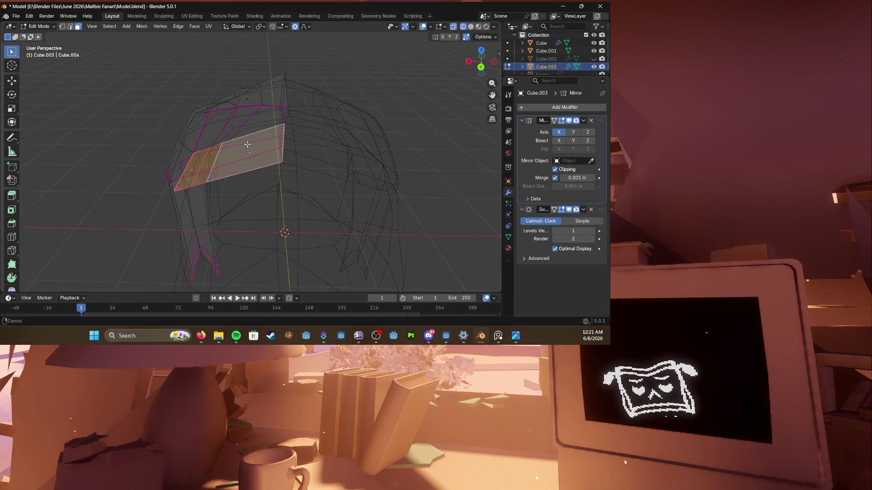
pyautogui.keyDown('shift'); pyautogui.click(228, 128); pyautogui.keyUp('shift')
pyautogui.keyDown('shift'); pyautogui.click(225, 123); pyautogui.keyUp('shift')
pyautogui.moveTo(232, 129)
pyautogui.mouseDown(button='middle')
pyautogui.moveTo(335, 125)
pyautogui.moveTo(273, 123)
pyautogui.moveTo(299, 123)
pyautogui.moveTo(277, 104)
pyautogui.mouseUp(button='middle')
pyautogui.keyDown('shift'); pyautogui.click(266, 133); pyautogui.keyUp('shift')
pyautogui.keyDown('shift'); pyautogui.click(287, 116); pyautogui.keyUp('shift')
pyautogui.moveTo(297, 97); pyautogui.dragTo(289, 118, button='middle')
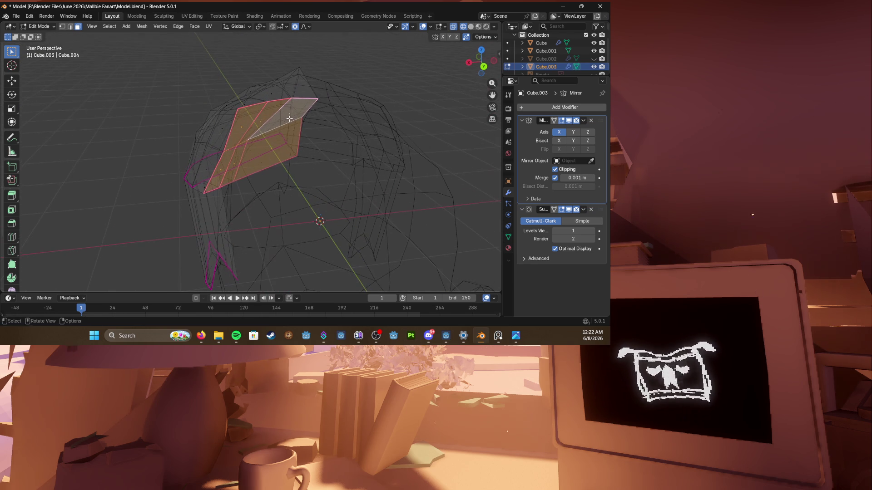
# Step: Scale the strip along Y and X, then flatten it along one axis edge-on
pyautogui.press('s')
pyautogui.press('y')
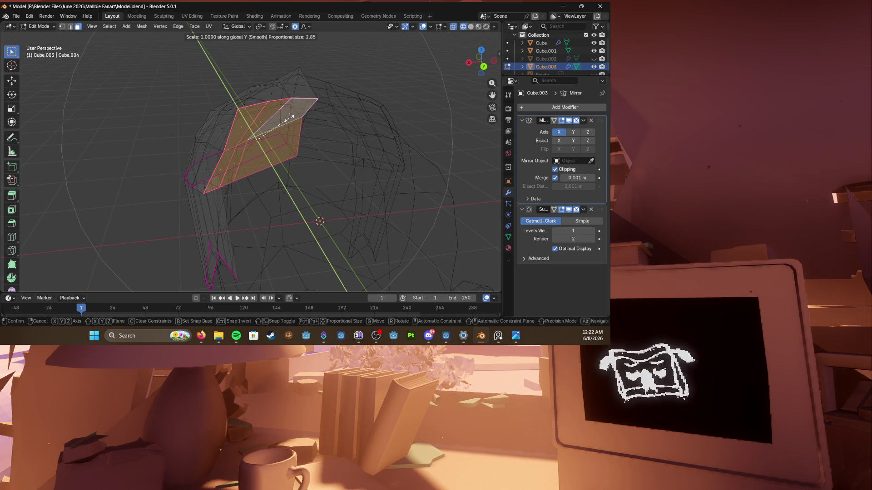
pyautogui.click(290, 117)
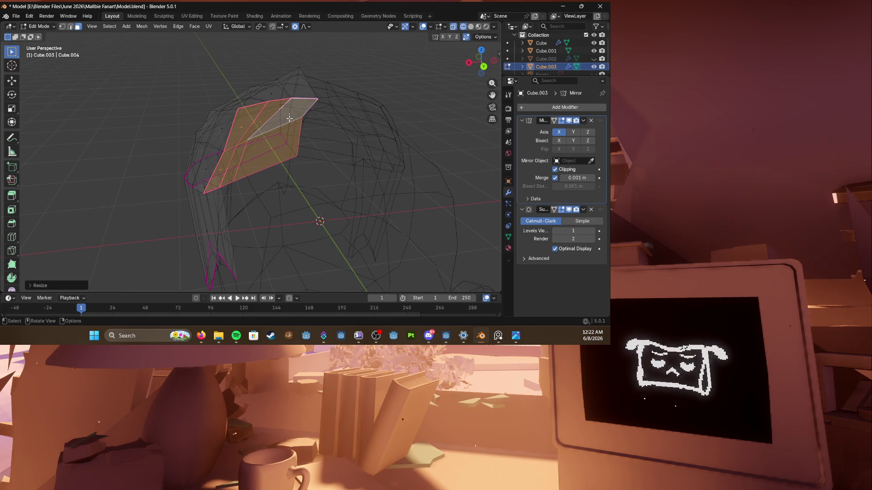
pyautogui.press('s')
pyautogui.press('x')
pyautogui.click(289, 119)
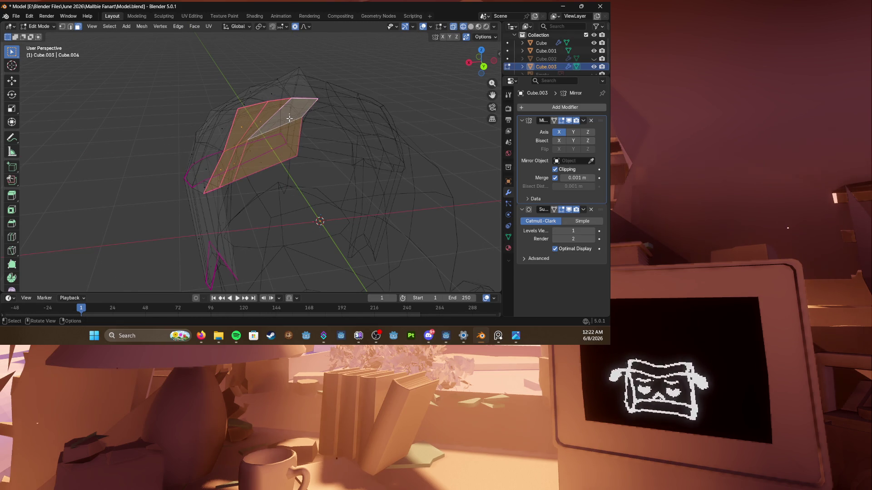
pyautogui.moveTo(290, 119); pyautogui.dragTo(373, 137, button='middle')
pyautogui.press('s')
pyautogui.press('y')
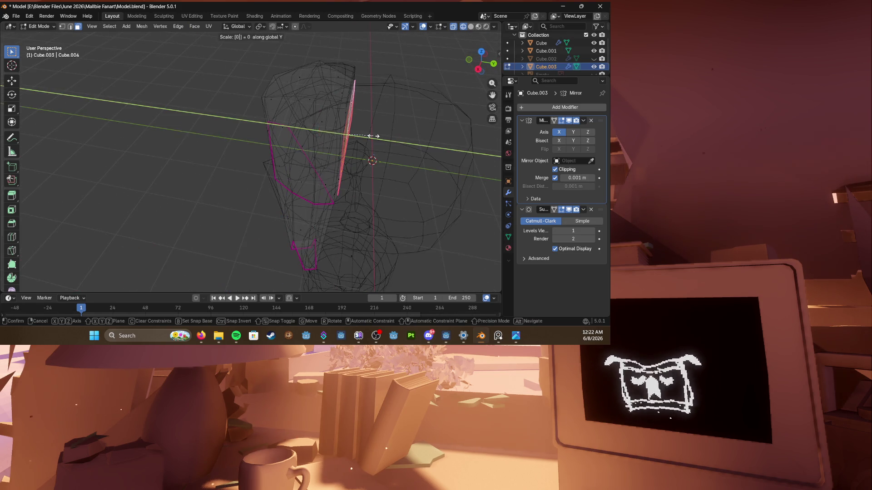
pyautogui.click(371, 136)
# Step: Move the flattened strip along one axis against the head, return to solid shading and save Model.blend
pyautogui.press('g')
pyautogui.press('y')
pyautogui.click(400, 139)
pyautogui.hotkey('shift', 'z')
pyautogui.moveTo(399, 139); pyautogui.dragTo(293, 157, button='middle')
pyautogui.scroll(4, 292, 154)
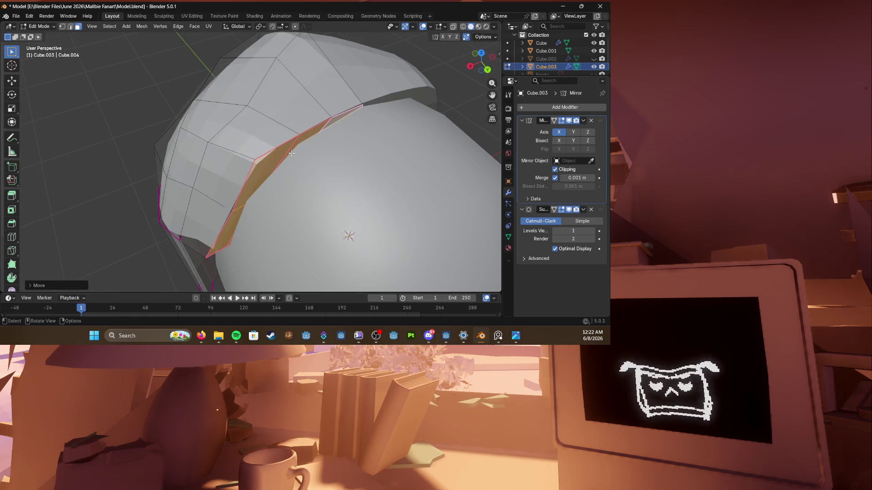
pyautogui.moveTo(239, 95)
pyautogui.mouseDown(button='middle')
pyautogui.moveTo(323, 121)
pyautogui.moveTo(268, 131)
pyautogui.mouseUp(button='middle')
pyautogui.hotkey('ctrl', 's')
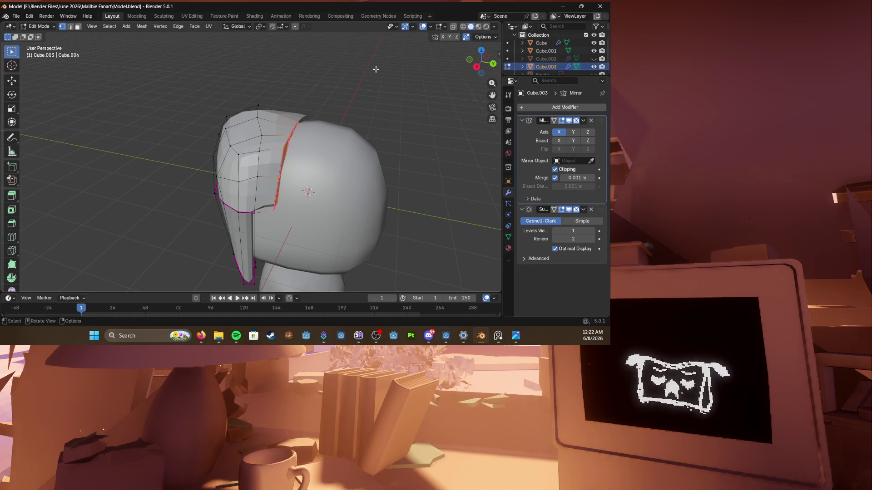
# Step: Save Model.blend, then slide the selected lower-edge vertices along their edges toward the head
pyautogui.moveTo(194, 150); pyautogui.dragTo(205, 151, button='middle')
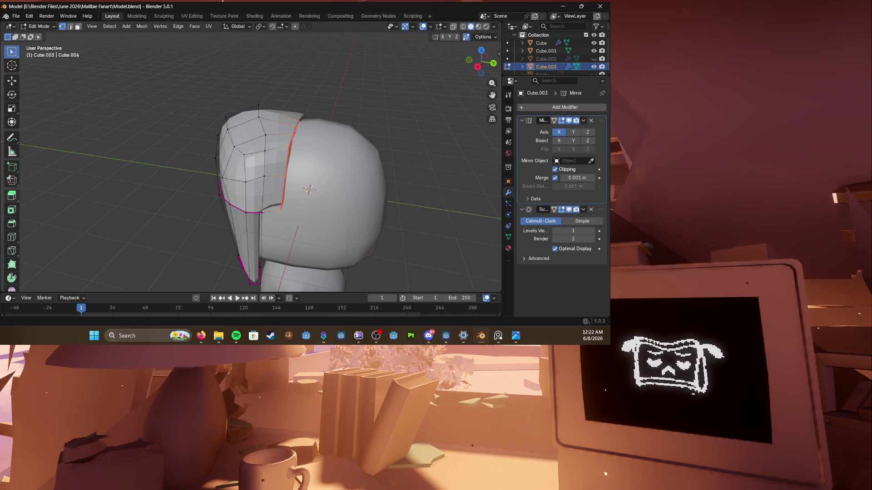
pyautogui.hotkey('ctrl', 's')
pyautogui.moveTo(310, 190)
pyautogui.mouseDown(button='middle')
pyautogui.moveTo(218, 151)
pyautogui.moveTo(202, 162)
pyautogui.moveTo(218, 184)
pyautogui.mouseUp(button='middle')
pyautogui.scroll(4, 218, 151)
pyautogui.scroll(3, 202, 162)
pyautogui.scroll(-5, 227, 203)
pyautogui.scroll(1, 227, 203)
pyautogui.scroll(2, 231, 208)
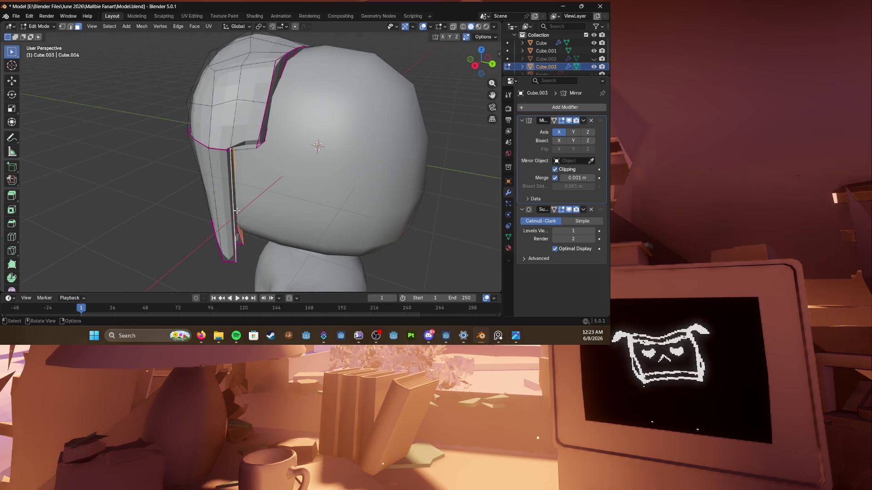
pyautogui.moveTo(237, 211); pyautogui.dragTo(232, 211, button='middle')
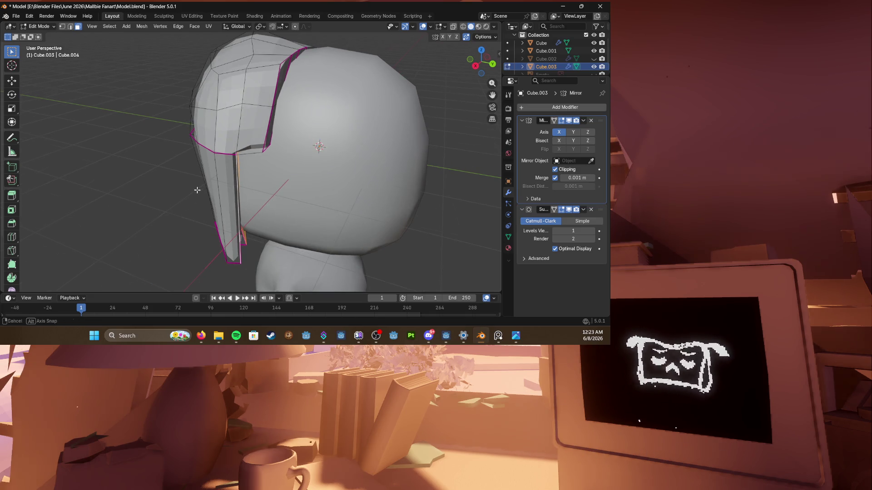
pyautogui.scroll(4, 231, 211)
pyautogui.scroll(-4, 226, 205)
pyautogui.moveTo(225, 205); pyautogui.dragTo(222, 198, button='middle')
pyautogui.hotkey('shift', 'v')
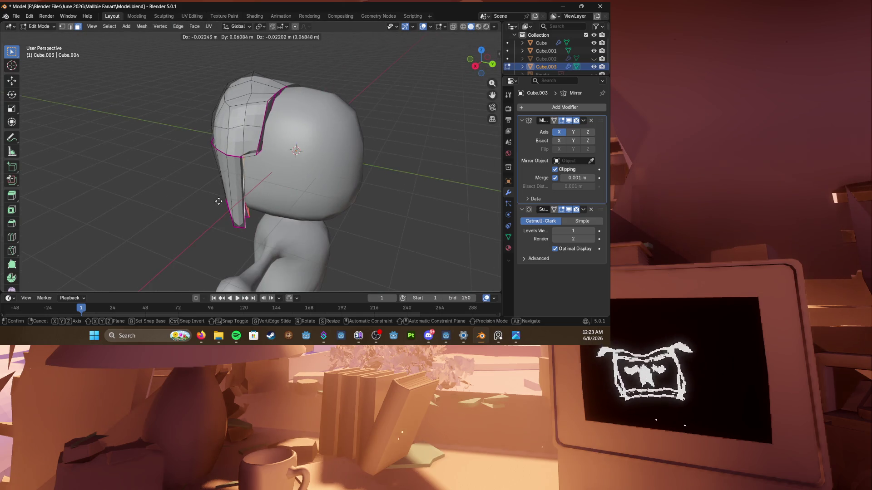
pyautogui.click(222, 199)
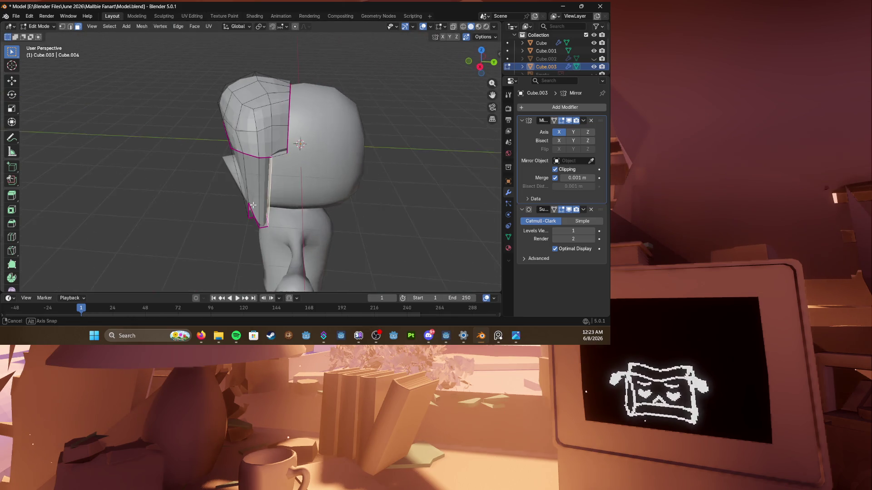
# Step: Slide vertices on the strand's inner edge so it frames the face toward the jaw
pyautogui.moveTo(225, 201); pyautogui.dragTo(249, 200, button='middle')
pyautogui.hotkey('shift', 'v')
pyautogui.scroll(3, 252, 201)
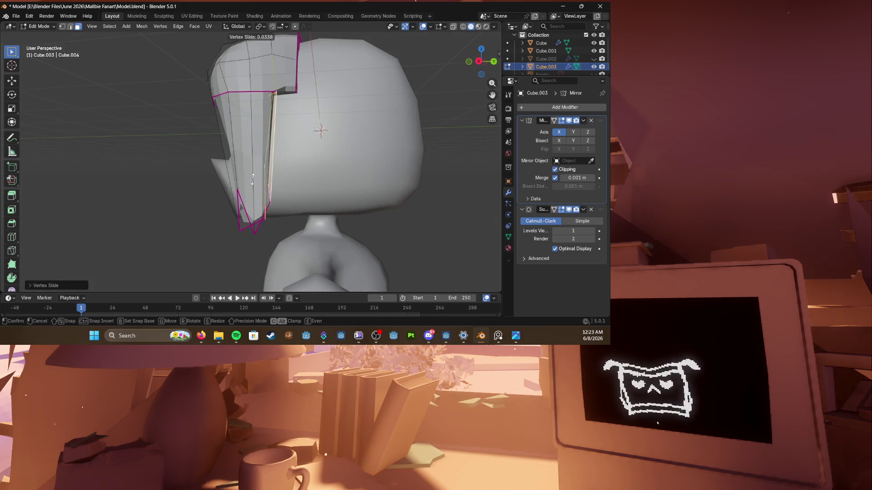
pyautogui.moveTo(266, 204); pyautogui.dragTo(298, 212, button='middle')
pyautogui.hotkey('shift', 'v')
pyautogui.click(303, 199)
pyautogui.moveTo(295, 218); pyautogui.dragTo(298, 225, button='middle')
pyautogui.press('g')
pyautogui.press('g')
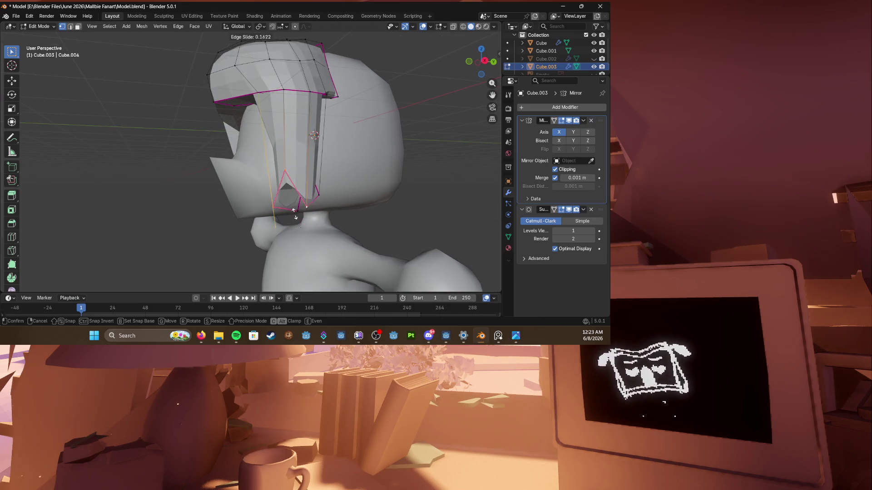
pyautogui.click(294, 210)
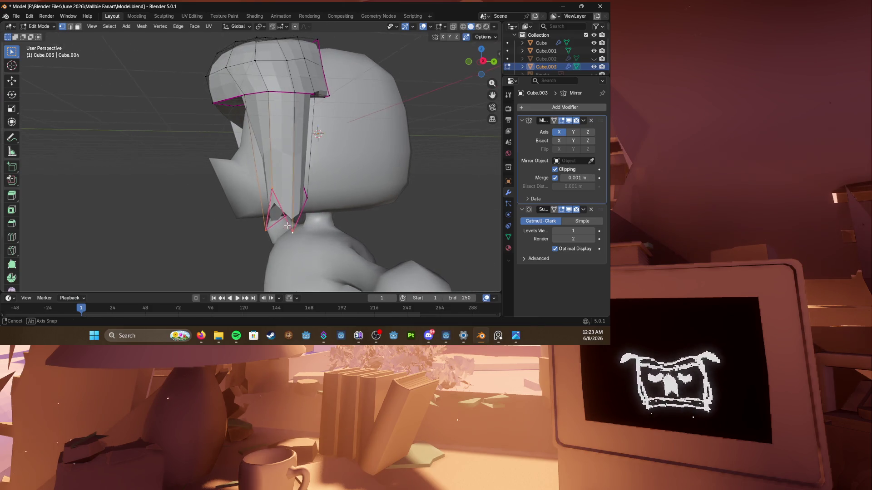
# Step: Inspect the strand from several angles and save Model.blend
pyautogui.moveTo(295, 211); pyautogui.dragTo(320, 204, button='middle')
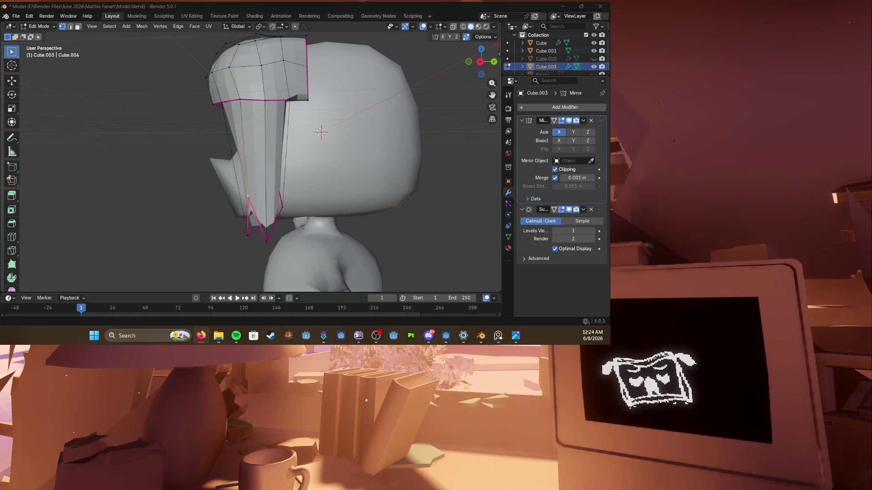
pyautogui.scroll(1, 205, 80)
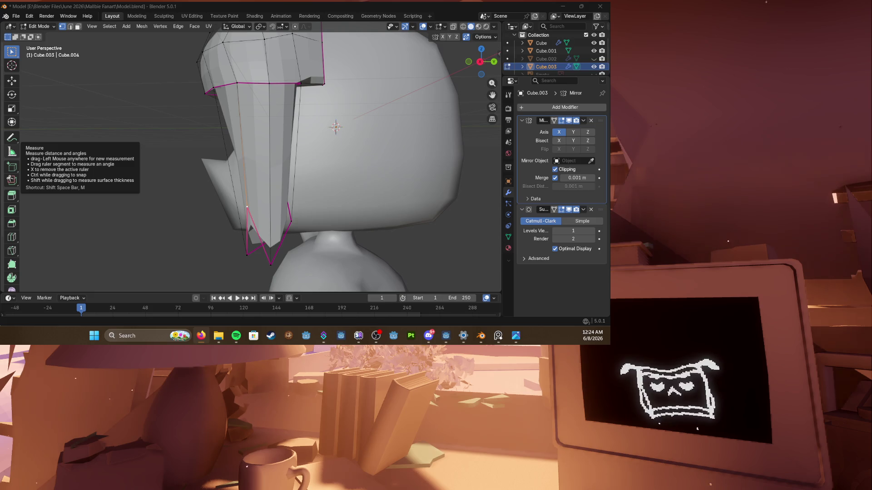
pyautogui.moveTo(341, 205)
pyautogui.mouseDown(button='middle')
pyautogui.moveTo(305, 213)
pyautogui.moveTo(280, 250)
pyautogui.moveTo(309, 213)
pyautogui.moveTo(249, 203)
pyautogui.mouseUp(button='middle')
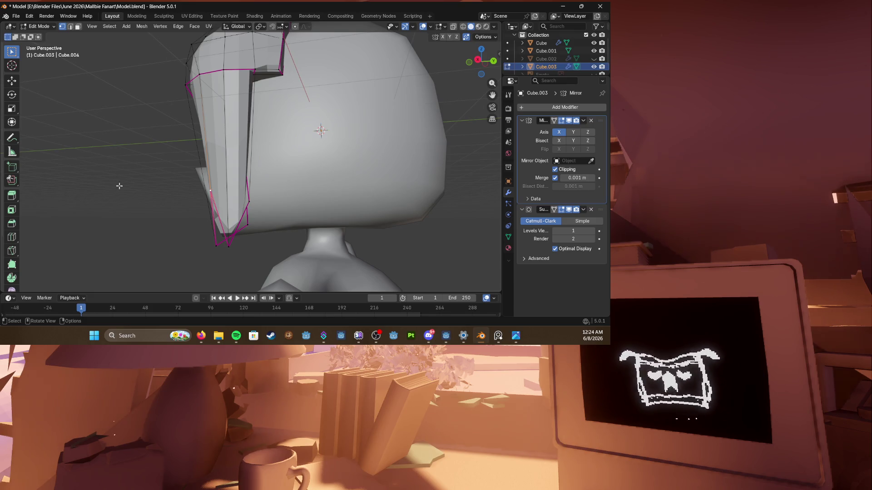
pyautogui.moveTo(320, 137); pyautogui.dragTo(213, 187, button='middle')
pyautogui.hotkey('ctrl', 's')
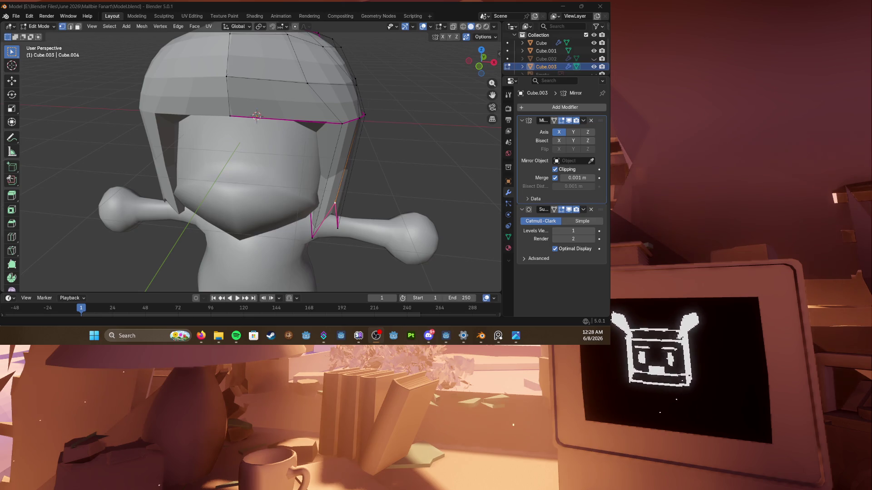
# Step: Move one face of the side hair strand with proportional falloff, then bring Steam to the front
pyautogui.moveTo(257, 116)
pyautogui.mouseDown(button='middle')
pyautogui.moveTo(283, 139)
pyautogui.moveTo(260, 164)
pyautogui.mouseUp(button='middle')
pyautogui.press('3')
pyautogui.click(244, 198)
pyautogui.moveTo(244, 198); pyautogui.dragTo(260, 192, button='middle')
pyautogui.scroll(-3, 260, 192)
pyautogui.press('g')
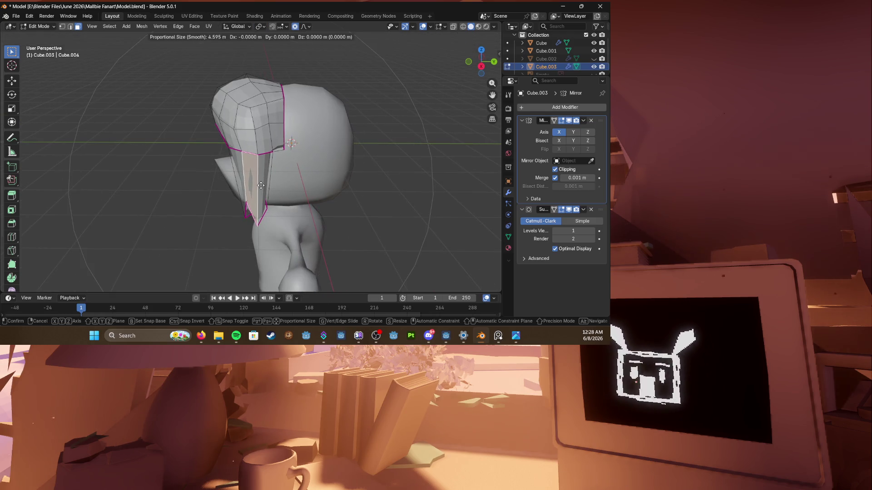
pyautogui.click(271, 184)
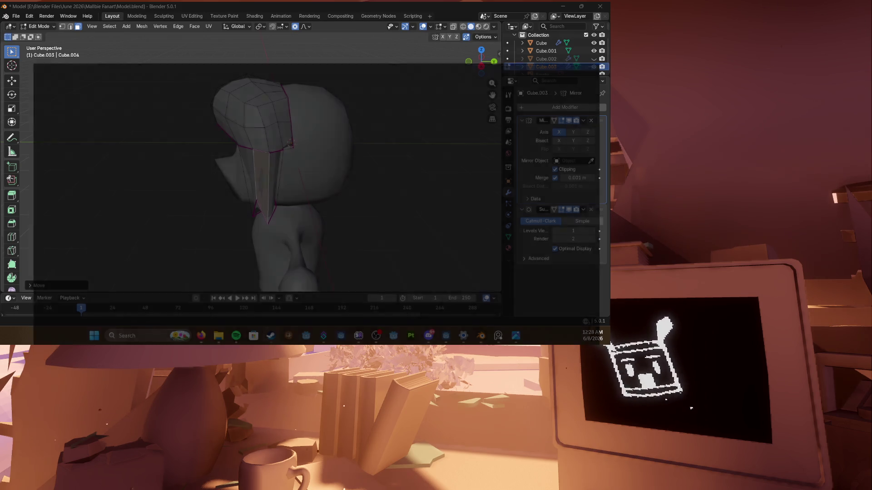
pyautogui.click(270, 336)
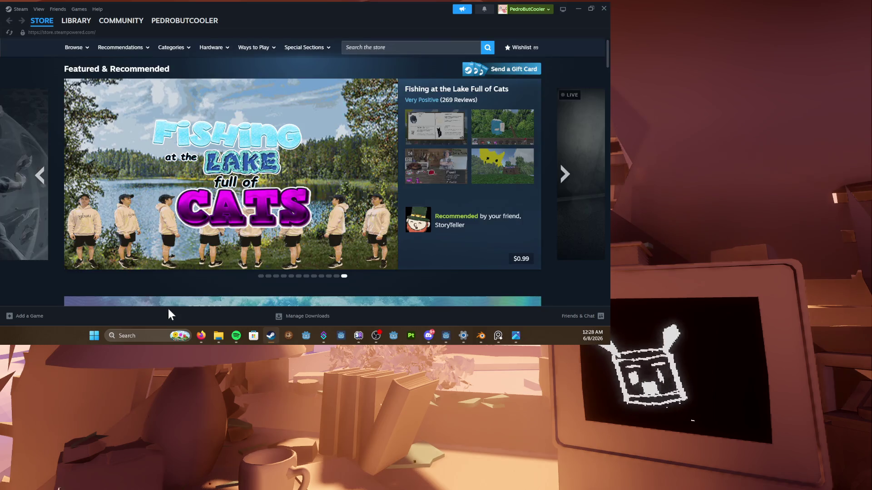
# Step: Launch Lethal League Blaze from the Steam library and move its window higher
pyautogui.click(75, 21)
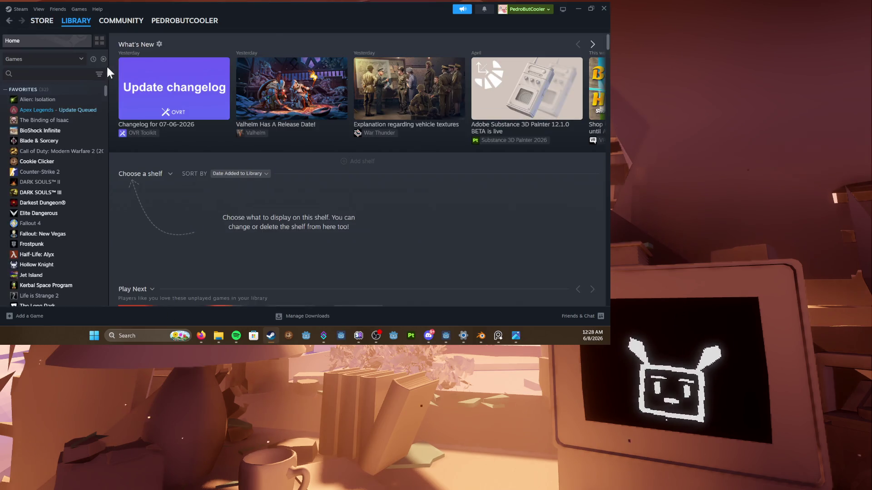
pyautogui.write('leth')
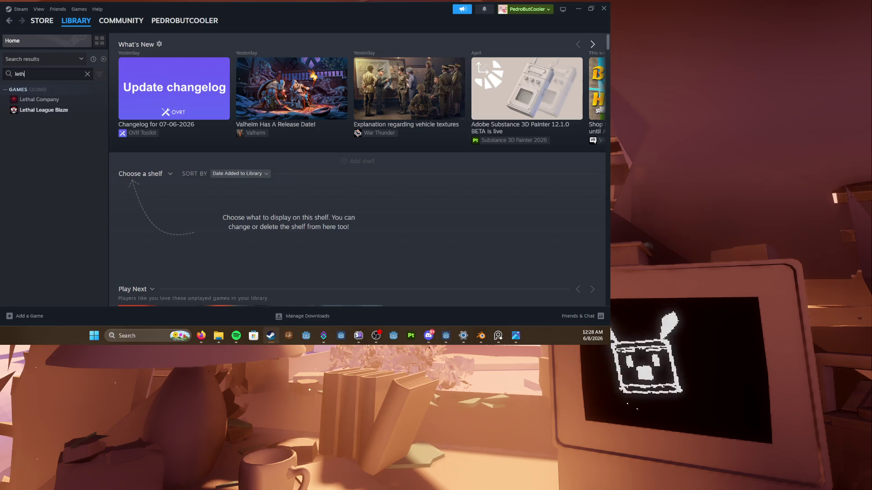
pyautogui.click(44, 110)
pyautogui.click(146, 173)
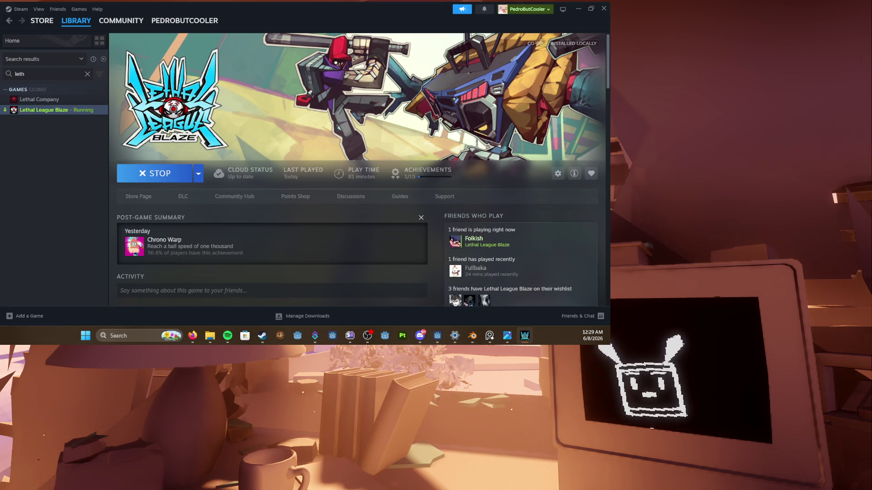
pyautogui.moveTo(314, 190); pyautogui.dragTo(306, 107)
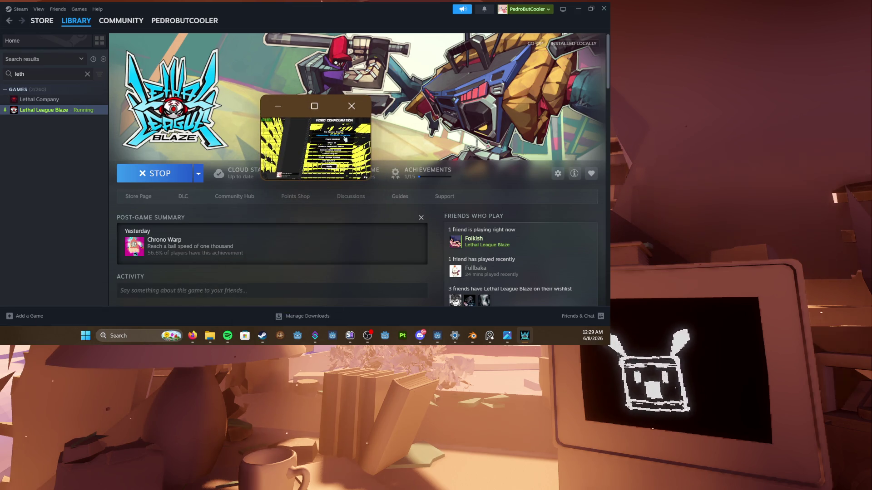
# Step: Try 1280x800 and the next higher resolution, applying each, then back out of Video settings
pyautogui.click(393, 135)
pyautogui.click(353, 243)
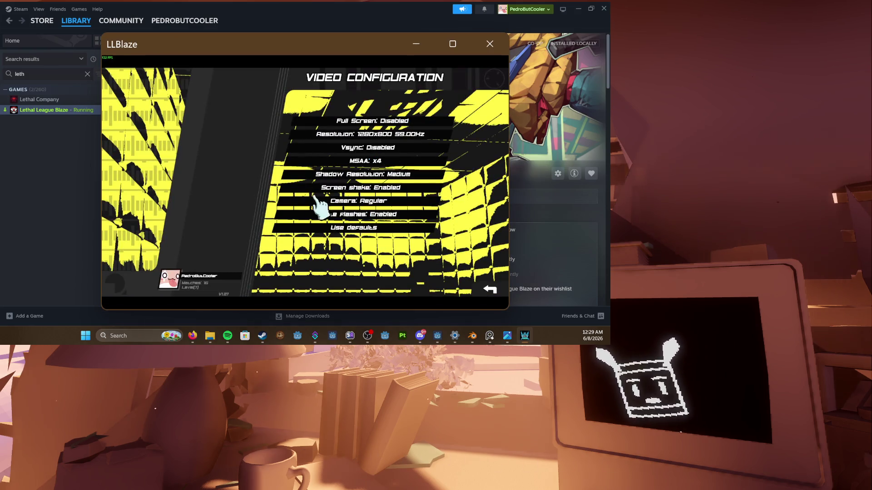
pyautogui.click(335, 138)
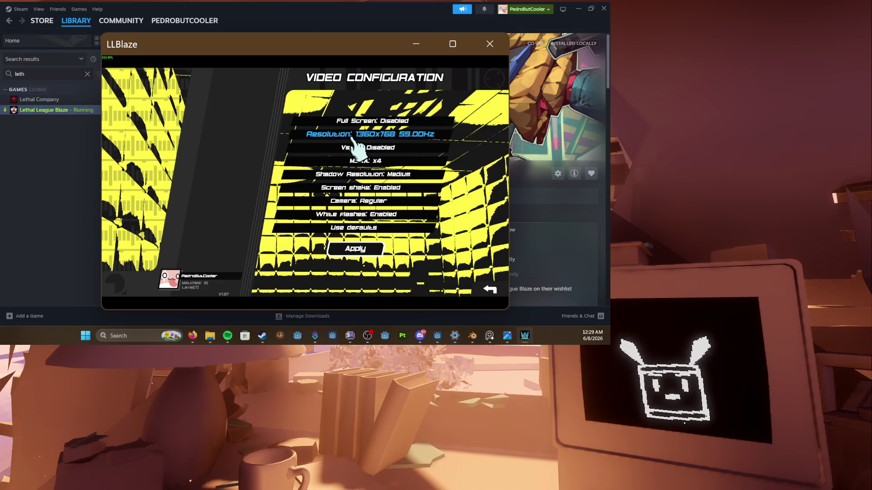
pyautogui.click(355, 249)
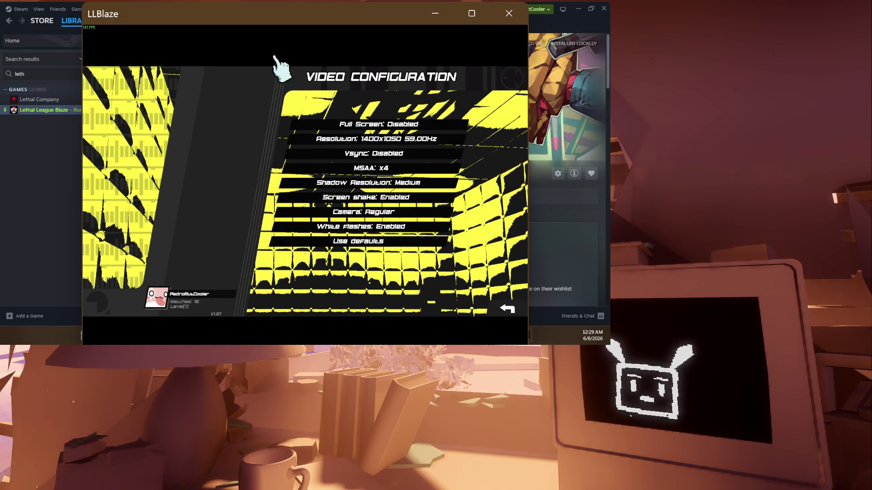
pyautogui.press('Escape')
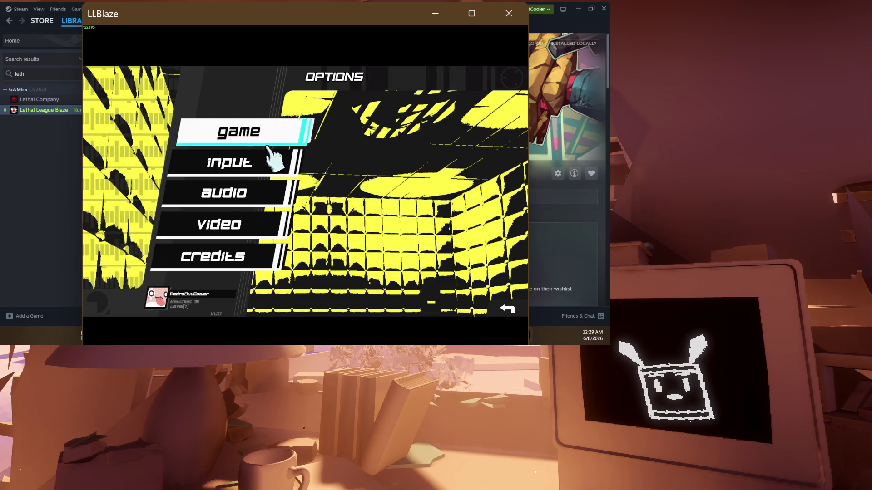
# Step: Apply a 1280x768 resolution in Video settings and return to the options menu
pyautogui.click(226, 225)
pyautogui.click(395, 140)
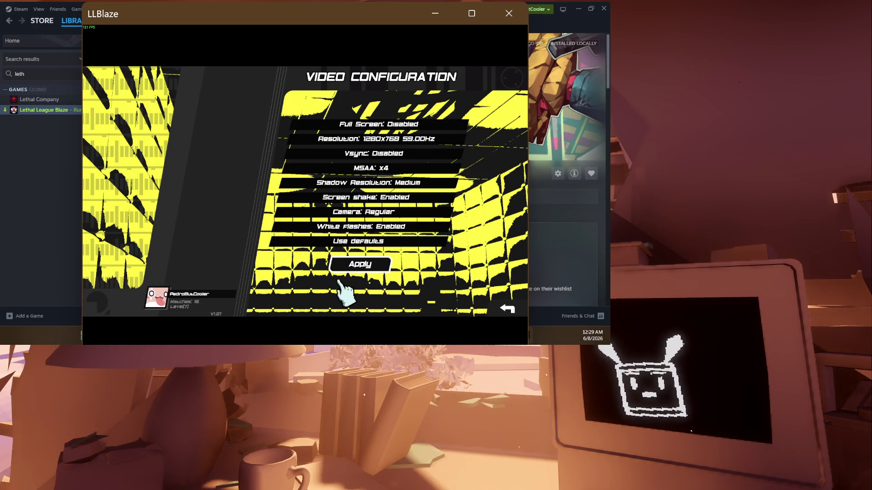
pyautogui.click(360, 263)
pyautogui.press('Escape')
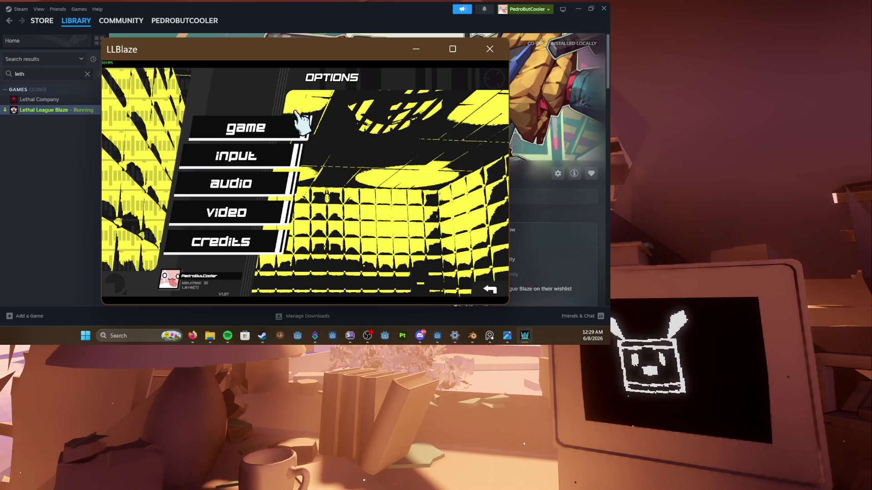
pyautogui.hotkey('alt', 'Tab')
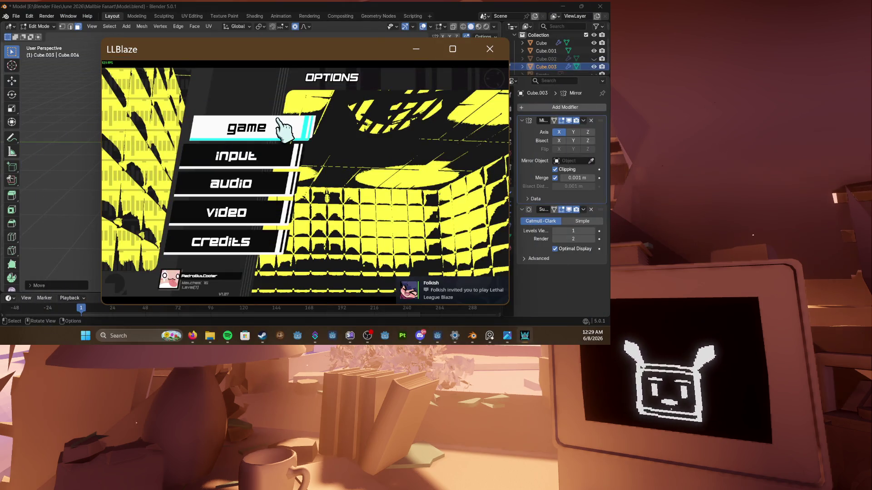
# Step: Accept the friend's game invite in the Steam overlay, retrying after a Couldn't join message
pyautogui.hotkey('shift', 'Tab')
pyautogui.click(302, 159)
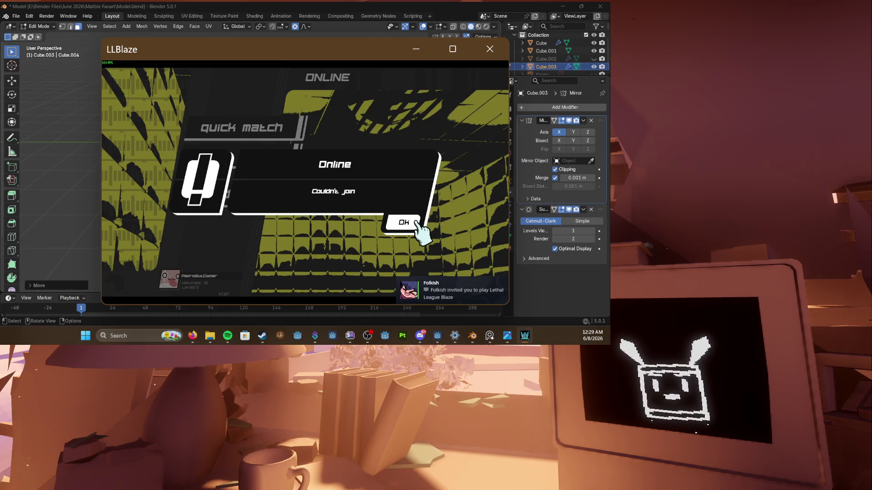
pyautogui.click(404, 223)
pyautogui.hotkey('shift', 'Tab')
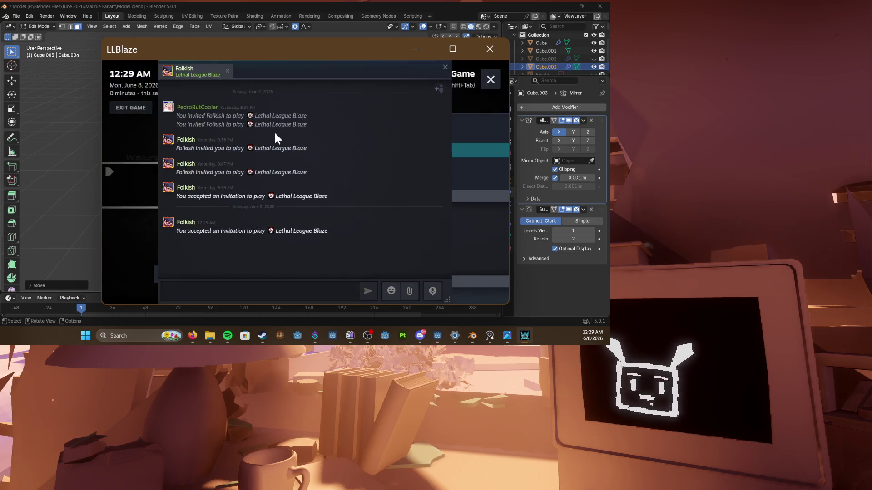
pyautogui.click(279, 148)
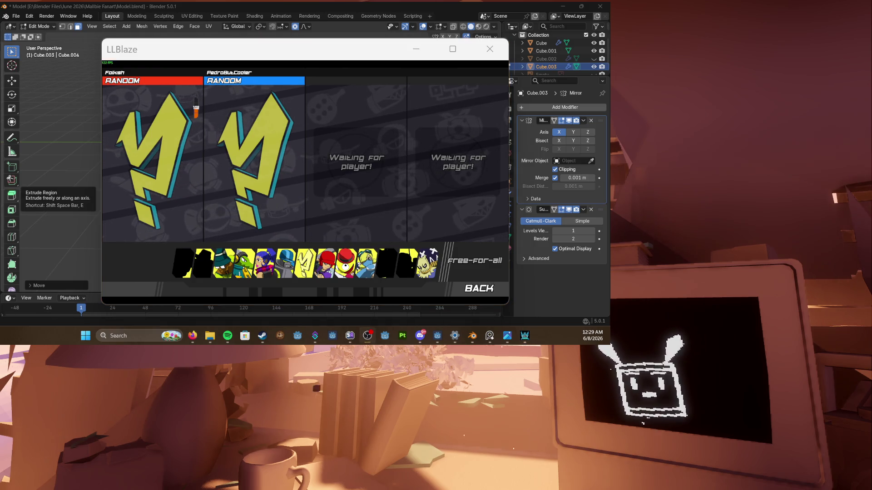
# Step: Ready up as Candyman, play the match, then bring up the Steam overlay
pyautogui.click(318, 220)
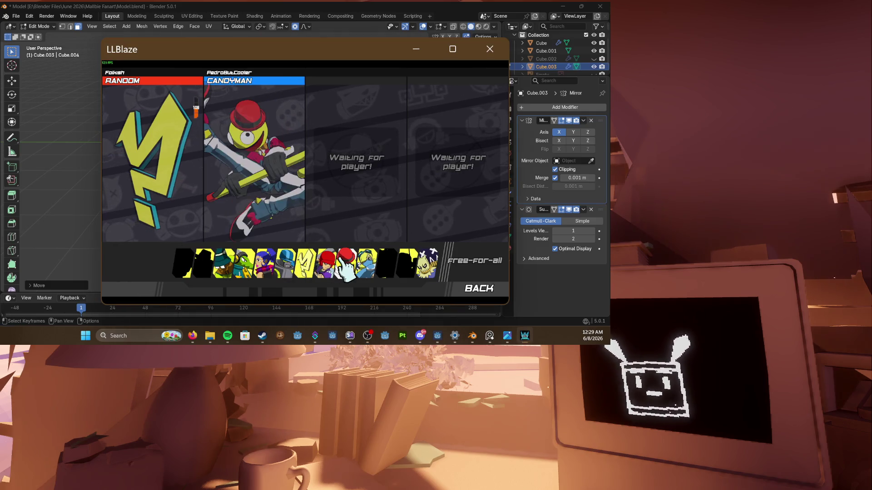
pyautogui.click(326, 172)
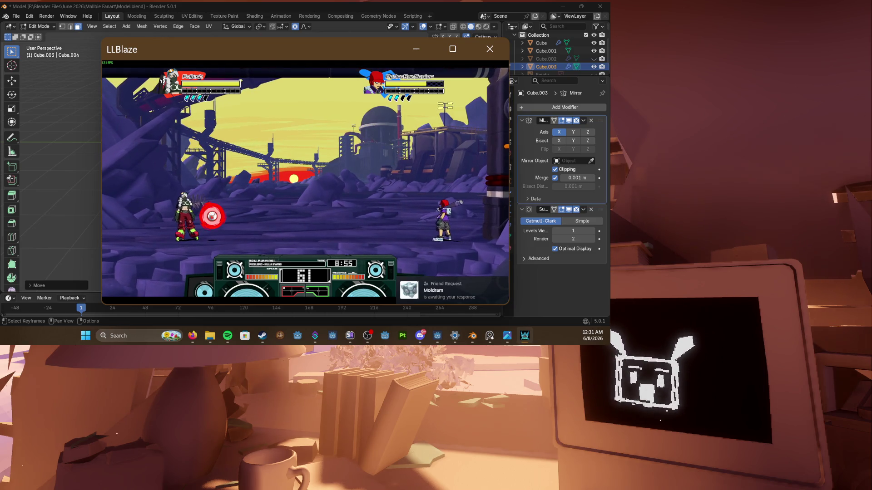
pyautogui.hotkey('shift', 'Tab')
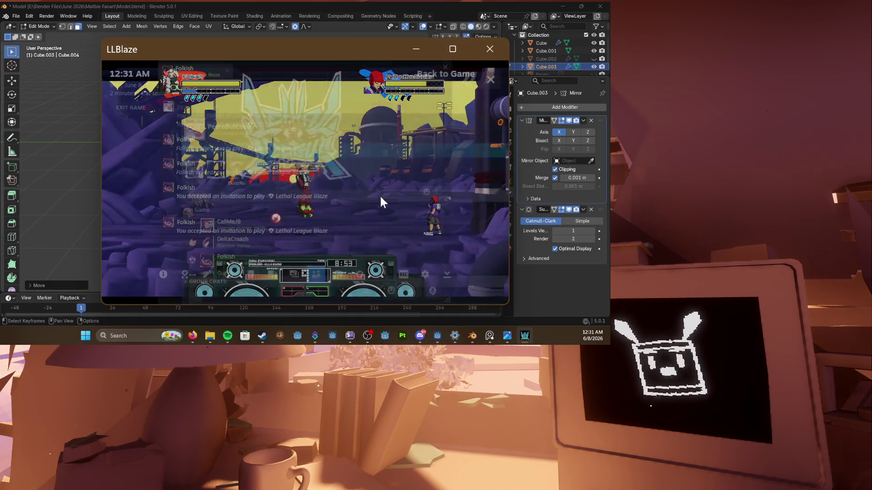
# Step: Confirm the pending incoming friend request in the overlay friends panel and resume the match
pyautogui.click(226, 70)
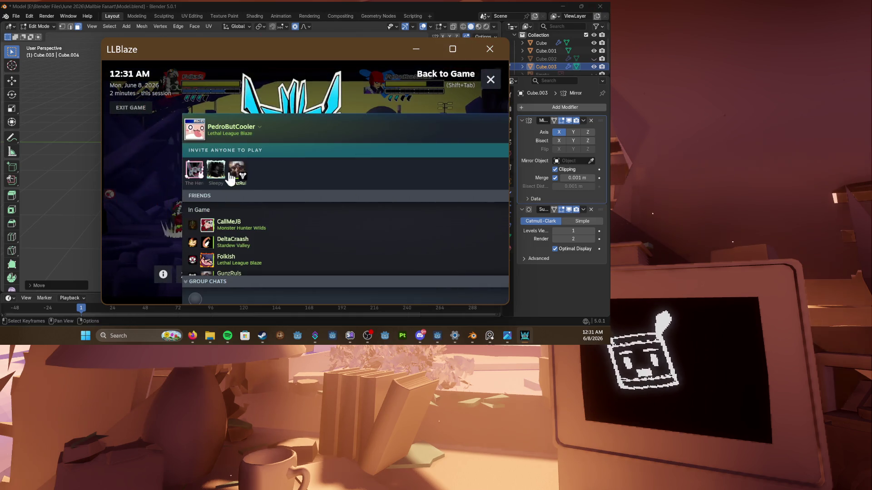
pyautogui.moveTo(273, 127)
pyautogui.mouseDown()
pyautogui.moveTo(231, 95)
pyautogui.moveTo(204, 55)
pyautogui.mouseUp()
pyautogui.scroll(-3, 197, 203)
pyautogui.scroll(-3, 167, 177)
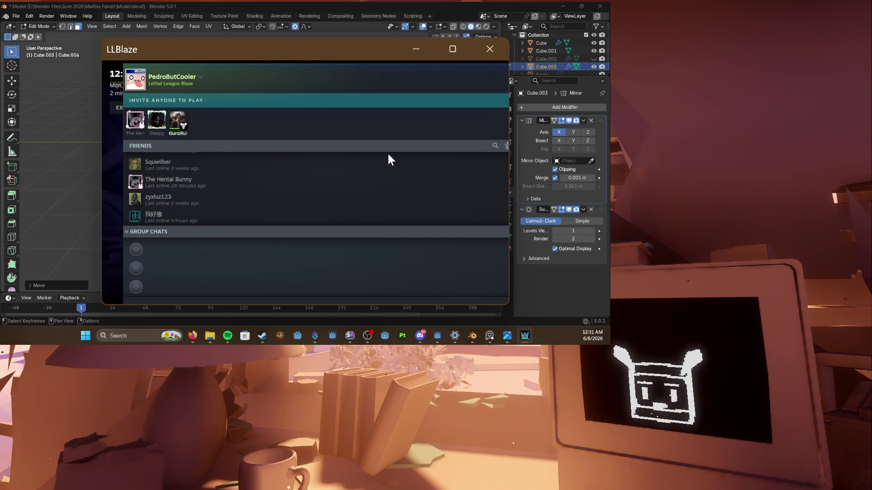
pyautogui.scroll(4, 204, 184)
pyautogui.scroll(3, 191, 184)
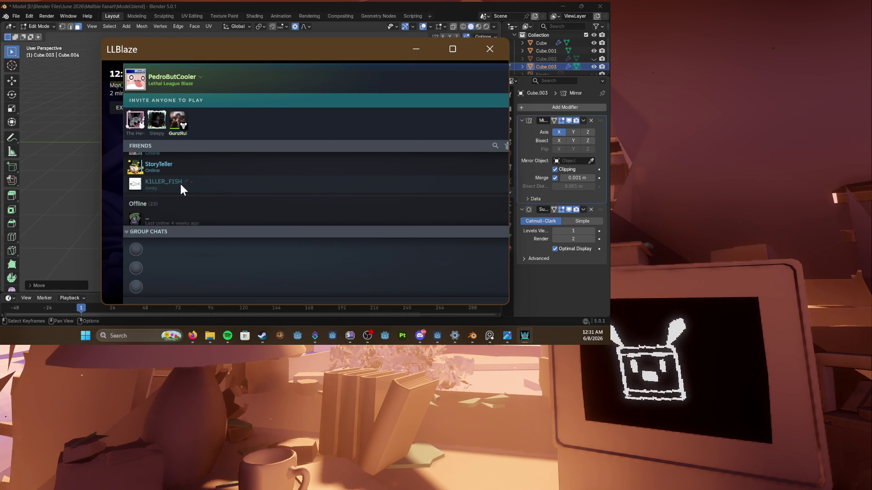
pyautogui.click(505, 146)
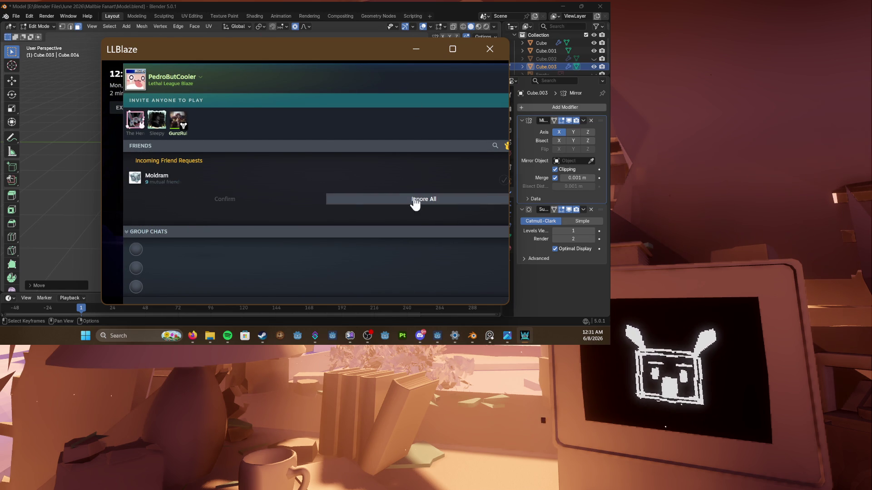
pyautogui.click(504, 182)
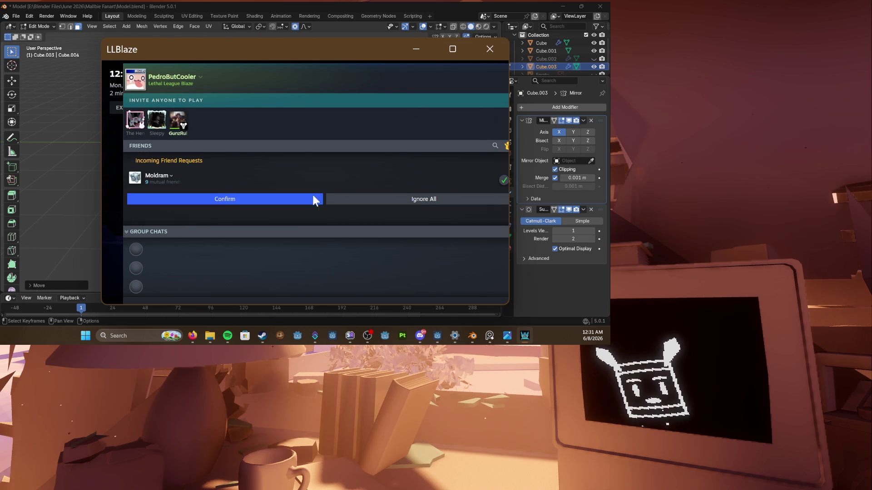
pyautogui.click(233, 201)
pyautogui.hotkey('shift', 'Tab')
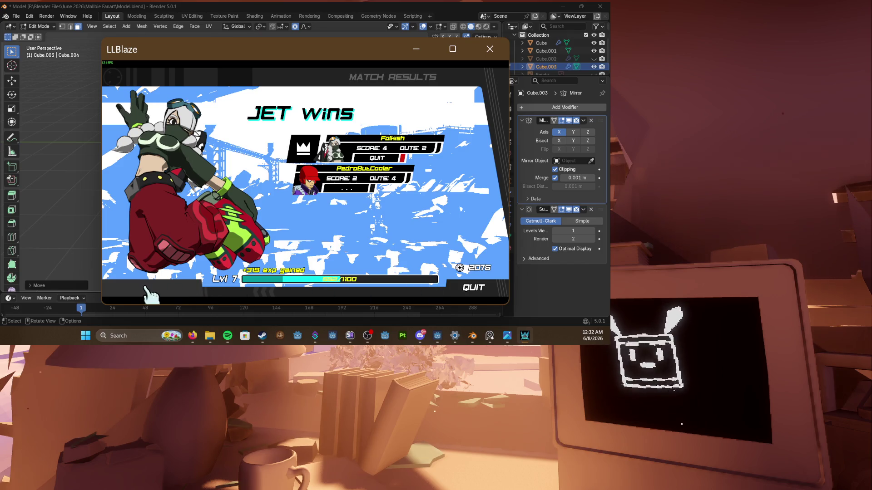
# Step: Check the friends list over the results, then quit Match Results to the online menu
pyautogui.hotkey('shift', 'Tab')
pyautogui.scroll(-2, 167, 182)
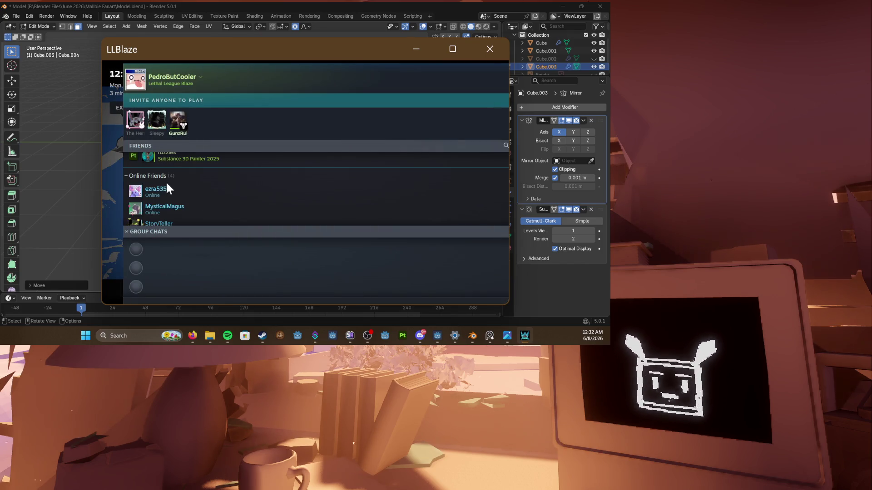
pyautogui.scroll(2, 161, 184)
pyautogui.scroll(-2, 161, 185)
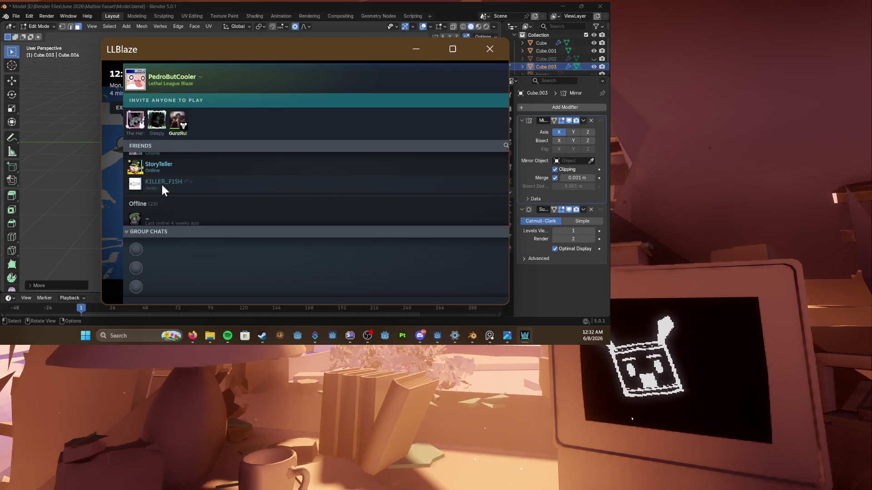
pyautogui.scroll(2, 162, 183)
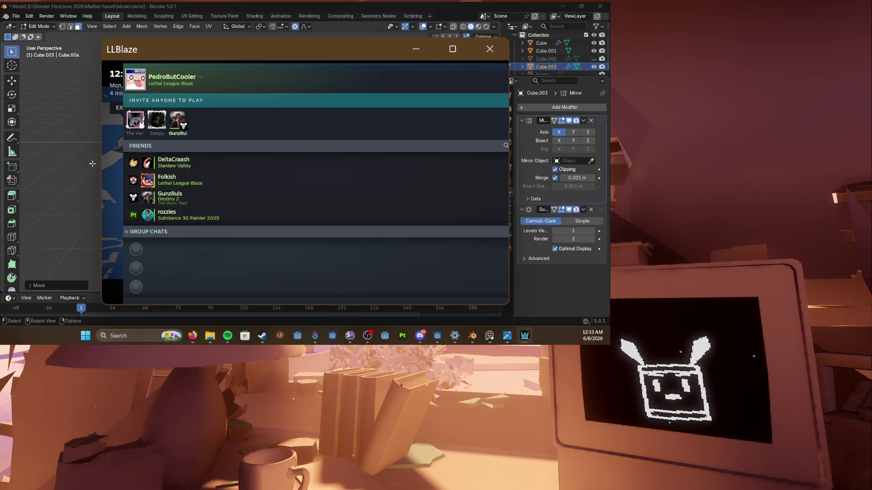
pyautogui.scroll(1, 196, 190)
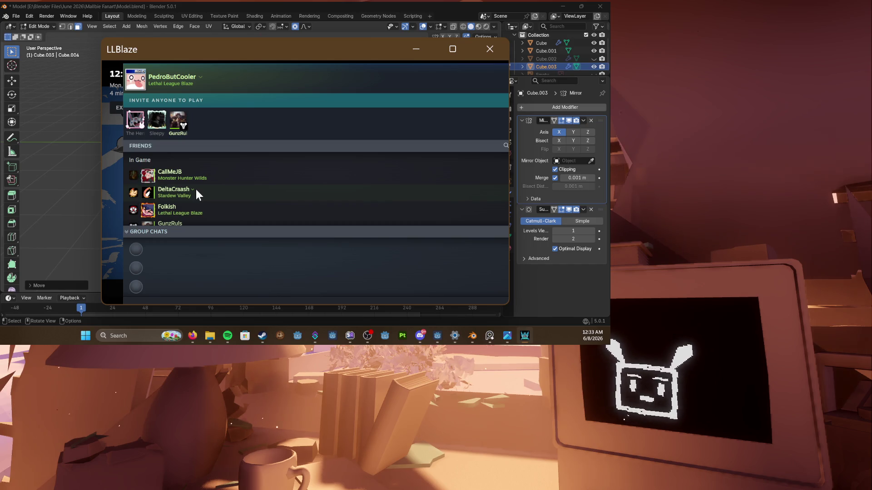
pyautogui.click(423, 70)
pyautogui.click(490, 80)
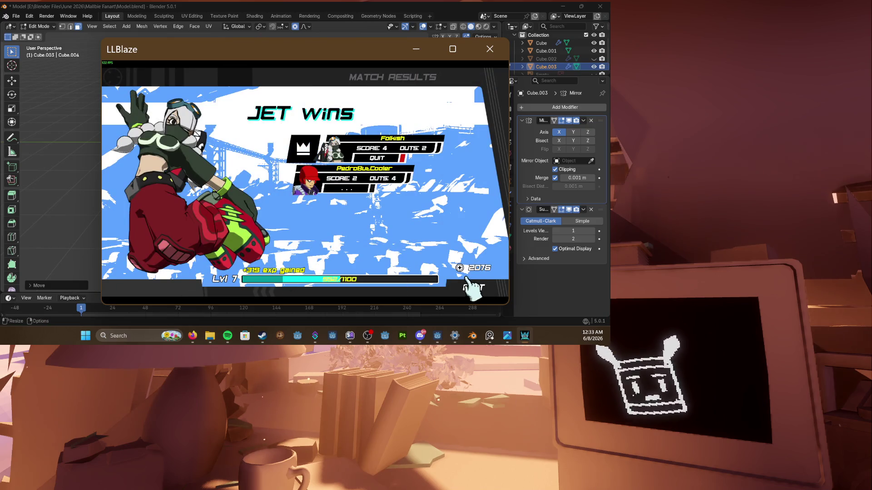
pyautogui.click(449, 290)
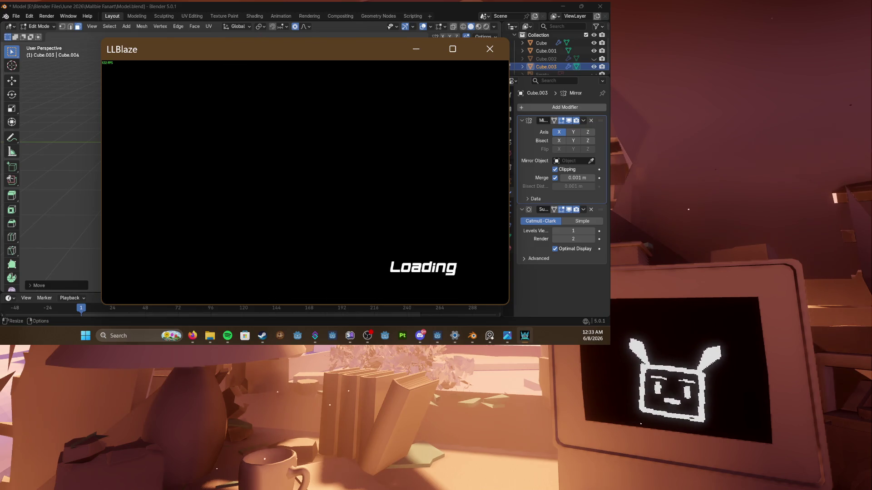
pyautogui.hotkey('shift', 'Tab')
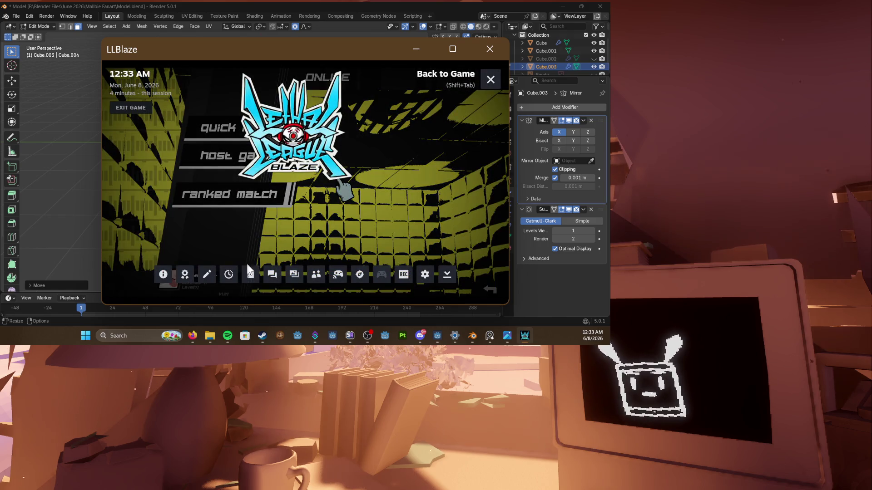
pyautogui.click(316, 274)
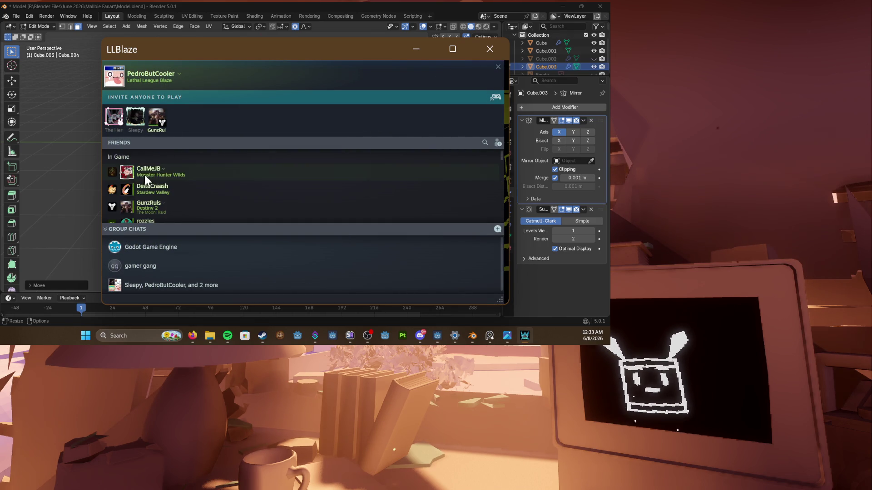
pyautogui.scroll(-2, 138, 164)
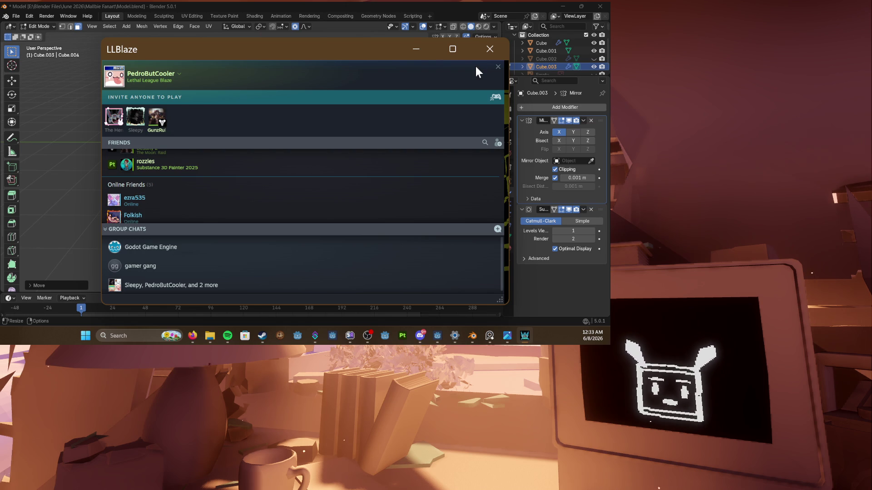
pyautogui.click(498, 69)
pyautogui.click(499, 81)
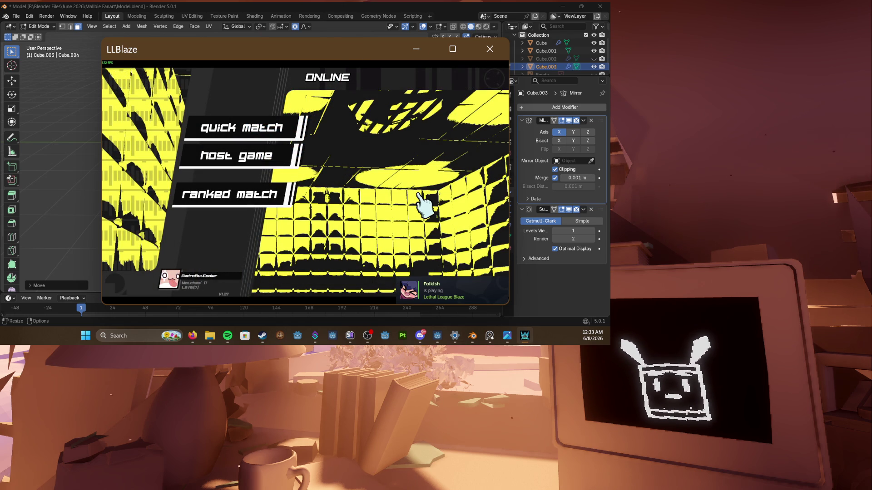
pyautogui.hotkey('shift', 'Tab')
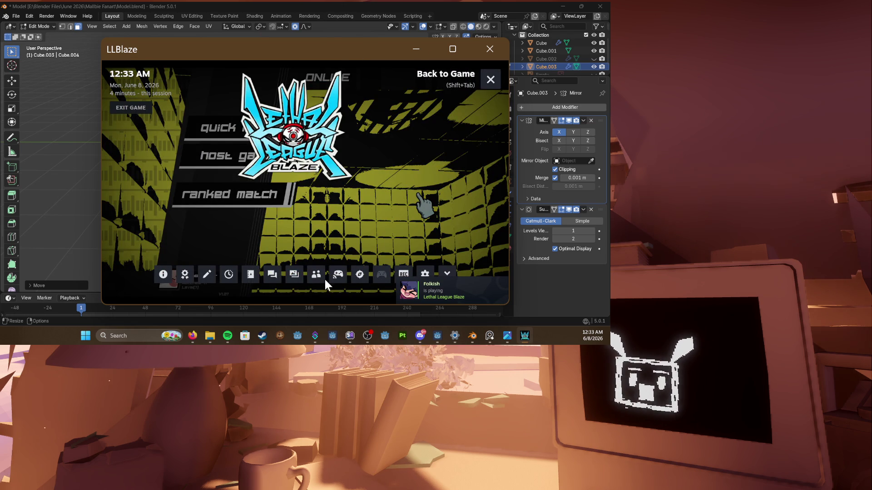
pyautogui.click(316, 274)
pyautogui.scroll(-3, 220, 166)
pyautogui.scroll(-2, 206, 167)
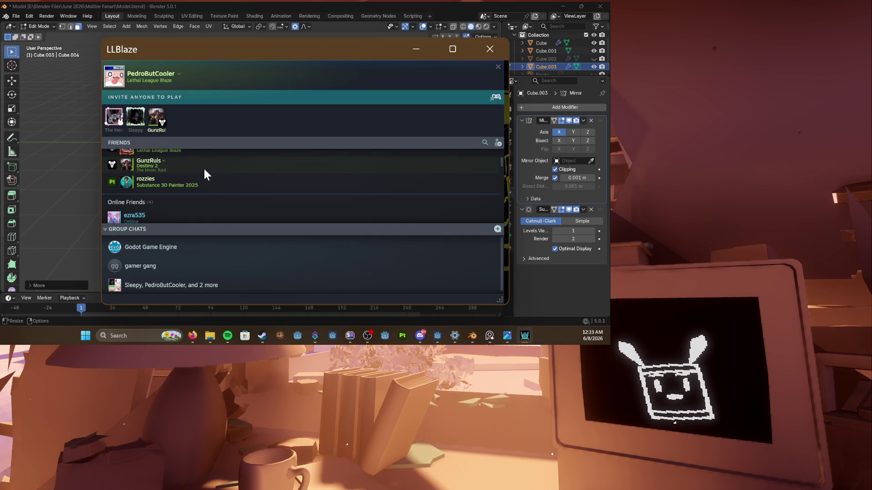
pyautogui.click(484, 143)
pyautogui.write('mol')
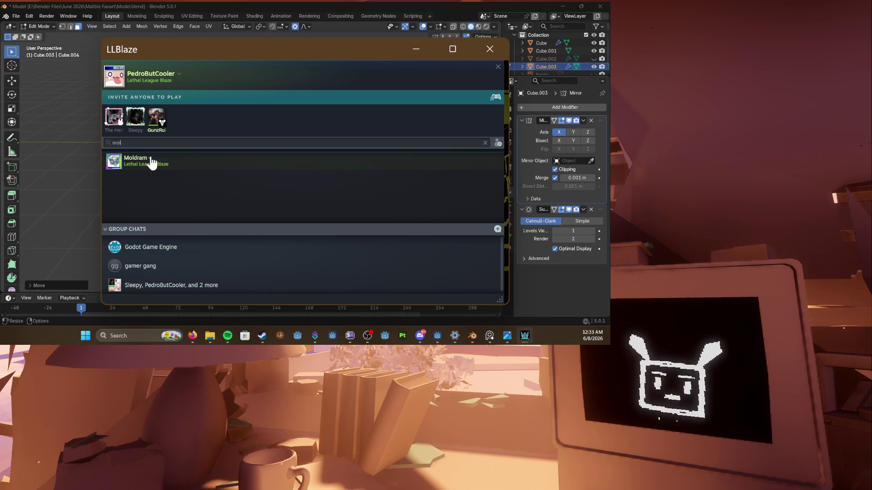
pyautogui.hotkey('shift', 'Tab')
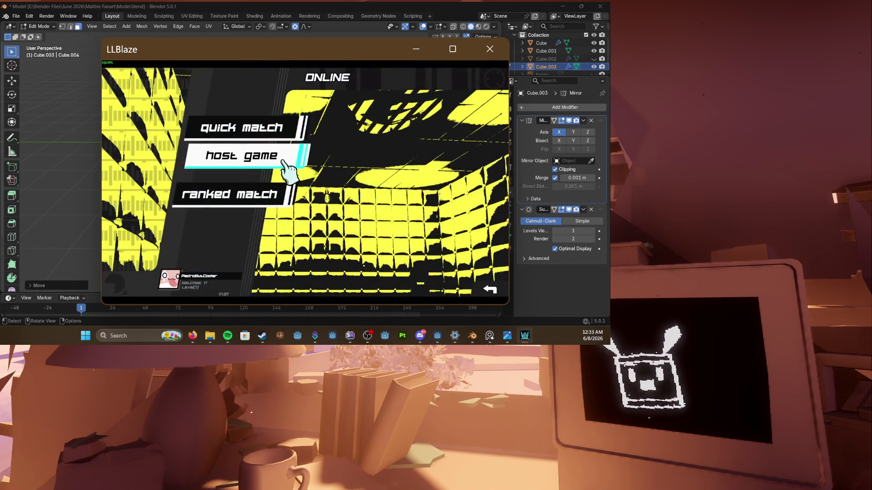
# Step: Host a free-for-all lobby and send a game invite to a friend via Steam
pyautogui.click(245, 149)
pyautogui.click(305, 289)
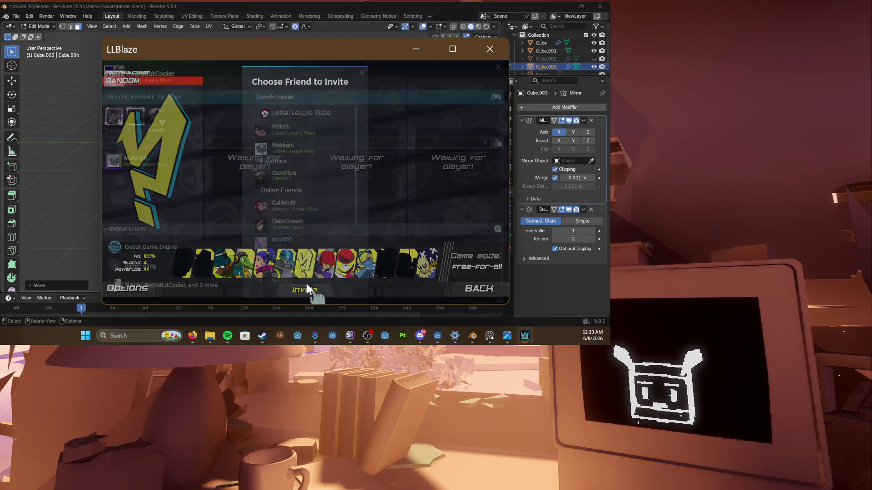
pyautogui.hotkey('shift', 'Tab')
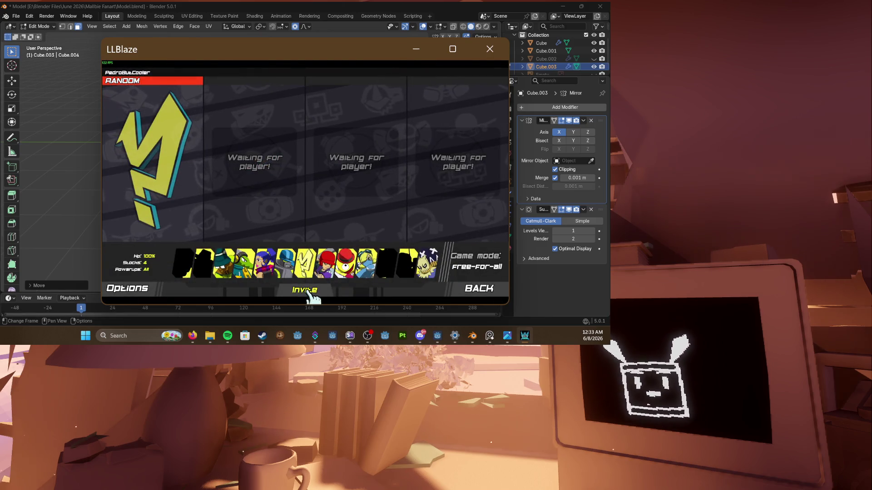
pyautogui.click(312, 292)
pyautogui.click(286, 151)
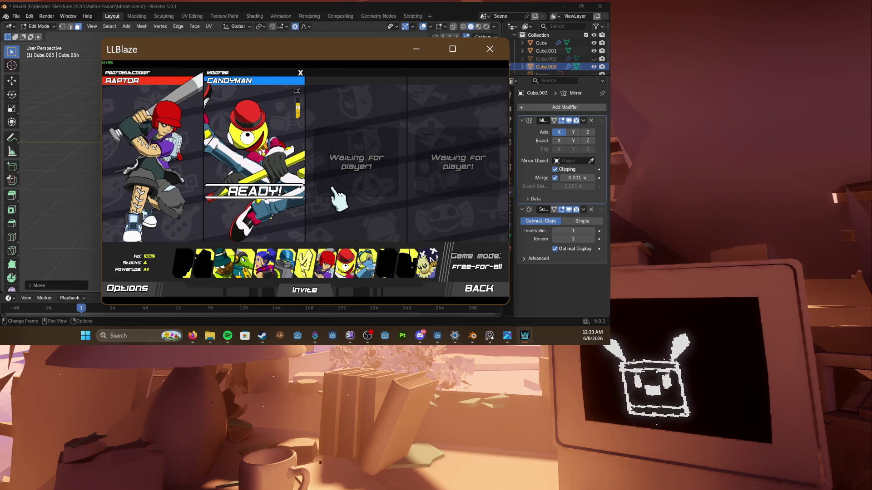
# Step: Ready up as player one and pick the middle stage to start the match
pyautogui.click(432, 258)
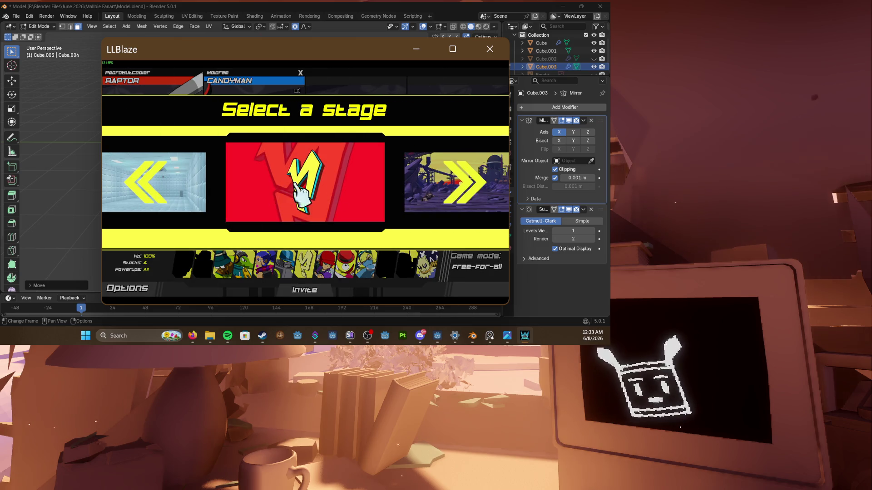
pyautogui.click(286, 225)
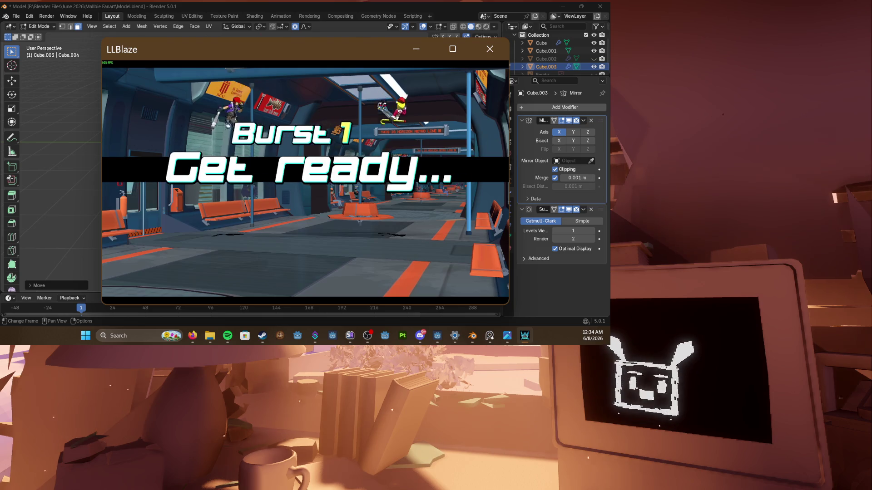
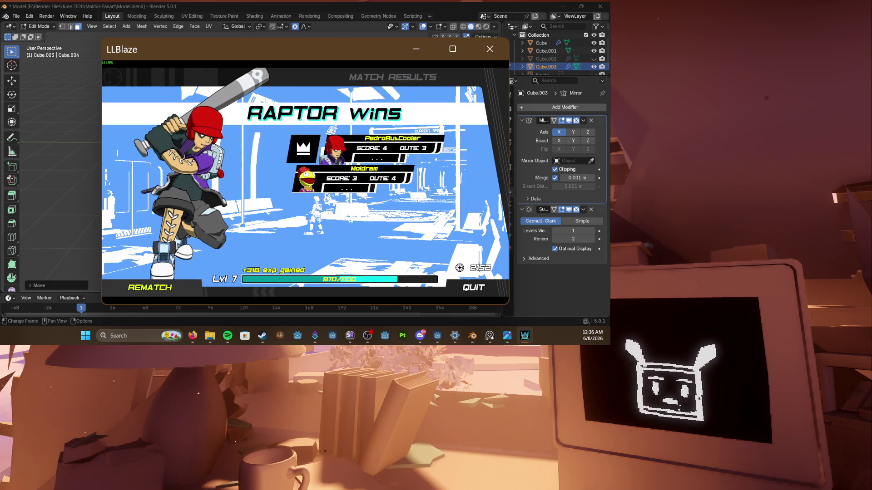
# Step: Start a rematch and briefly check the in-game friend invite list
pyautogui.click(149, 287)
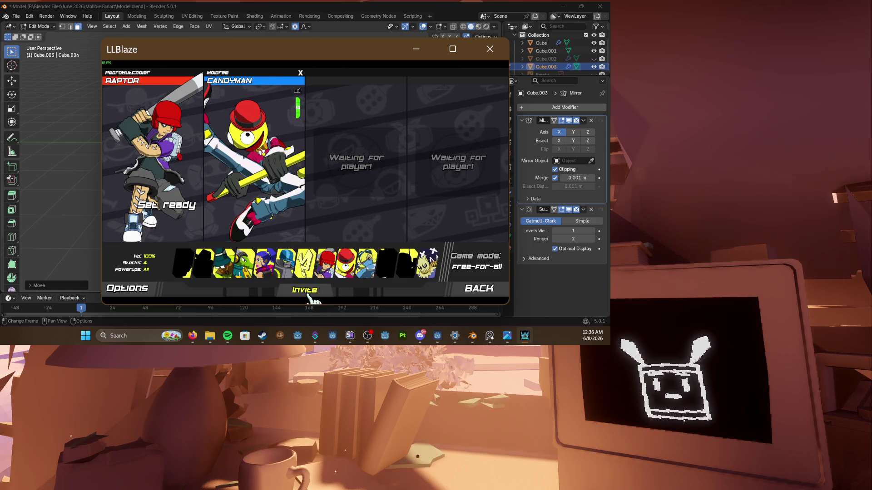
pyautogui.click(304, 290)
pyautogui.click(281, 129)
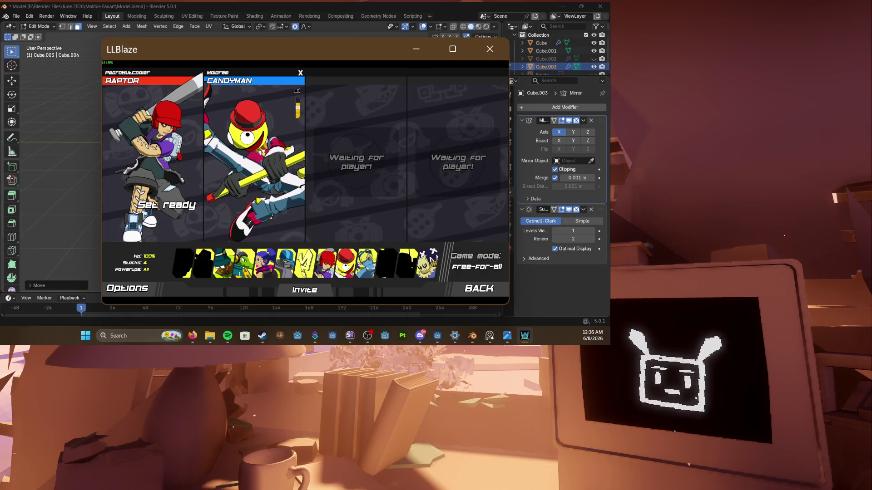
pyautogui.hotkey('alt', 'Tab')
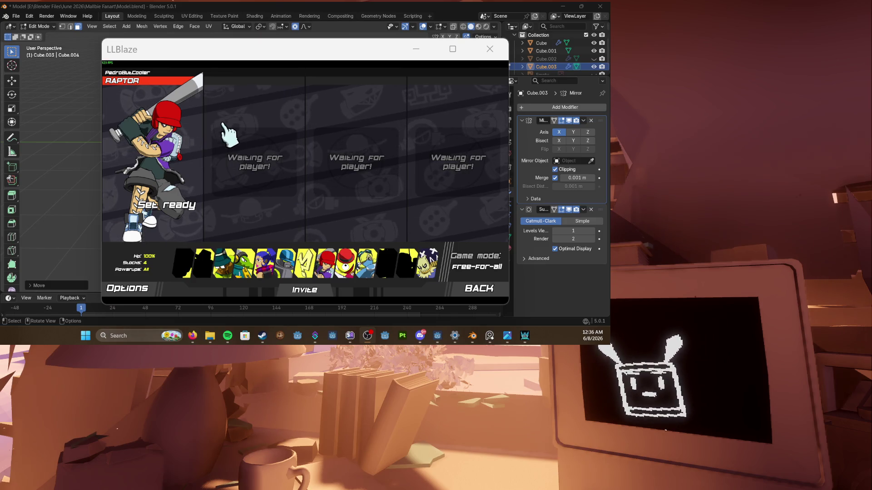
pyautogui.moveTo(299, 51); pyautogui.dragTo(289, 50)
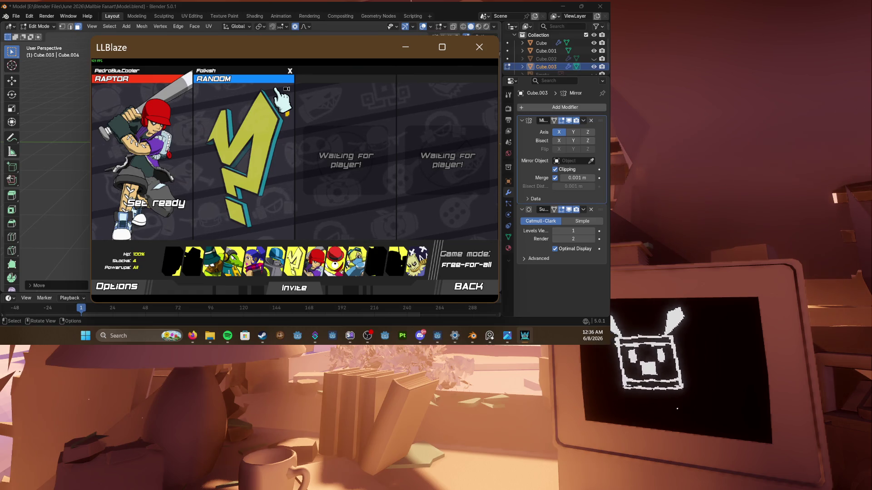
# Step: Find the friend in the Steam overlay and send them an Invite to Game
pyautogui.hotkey('shift', 'Tab')
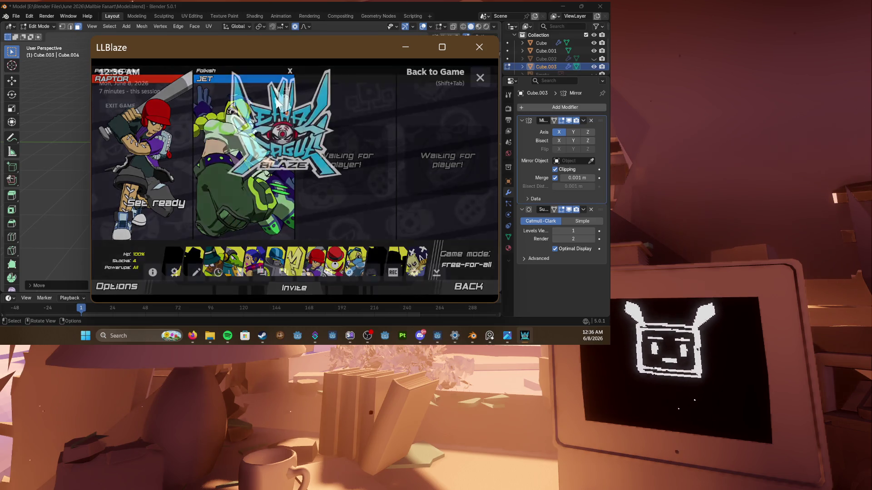
pyautogui.click(294, 287)
pyautogui.write('mol')
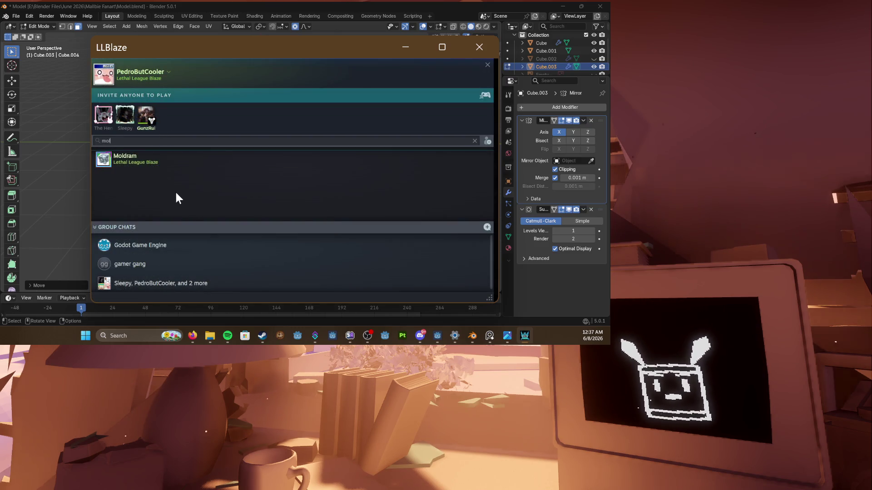
pyautogui.hotkey('shift', 'Tab')
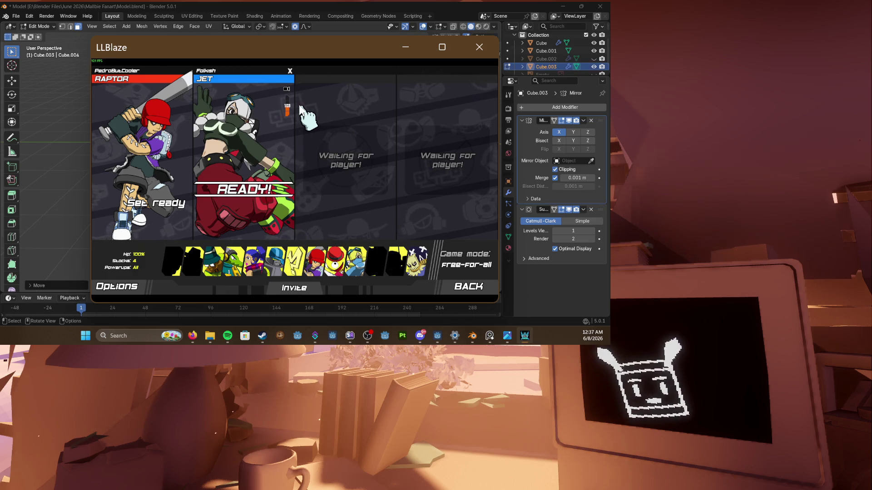
pyautogui.click(302, 109)
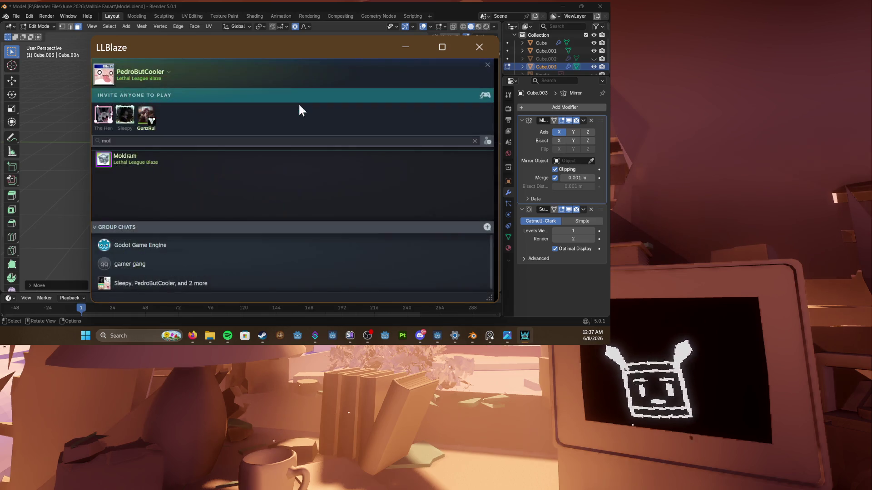
pyautogui.rightClick(144, 158)
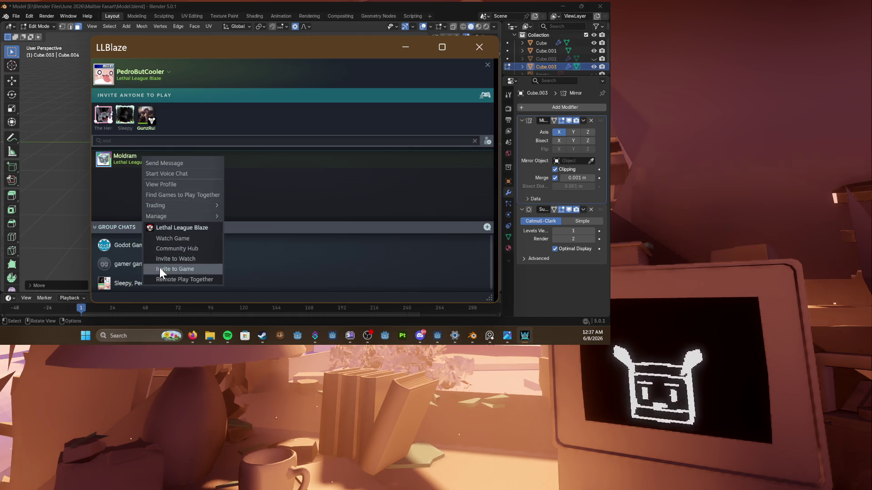
pyautogui.click(174, 268)
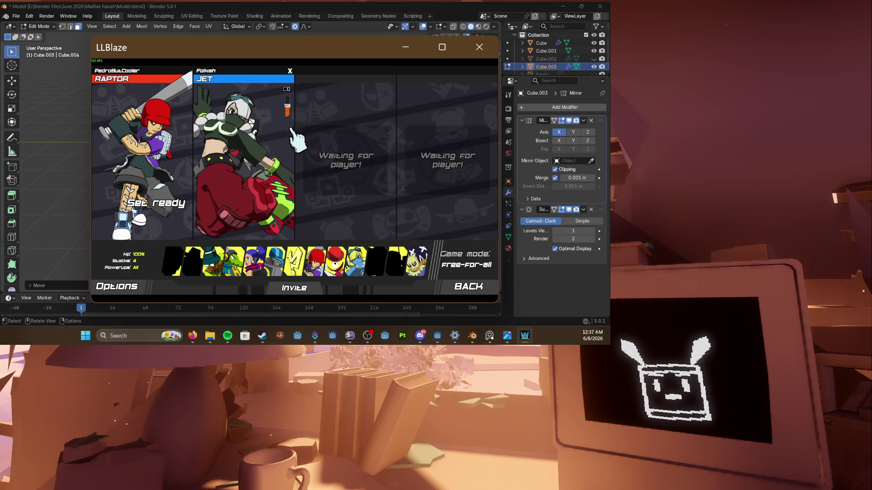
# Step: Change Raptor's palette and mark him ready in the lobby
pyautogui.click(293, 288)
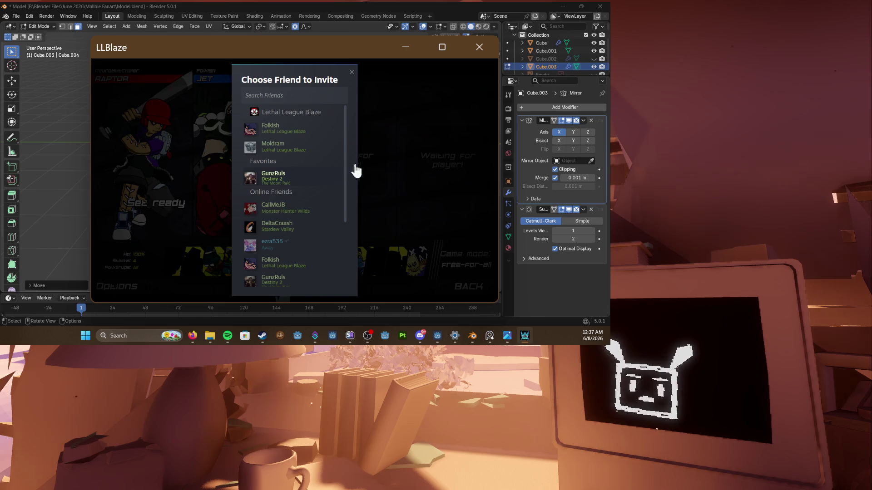
pyautogui.click(366, 146)
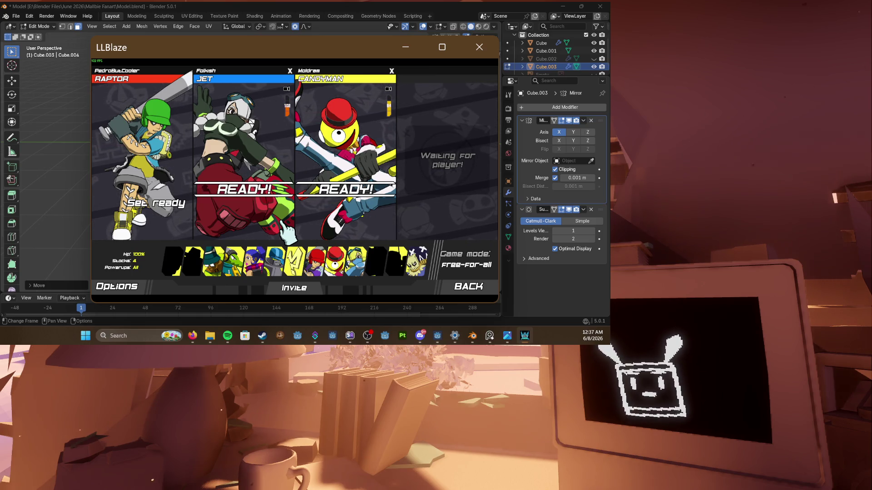
pyautogui.click(163, 171)
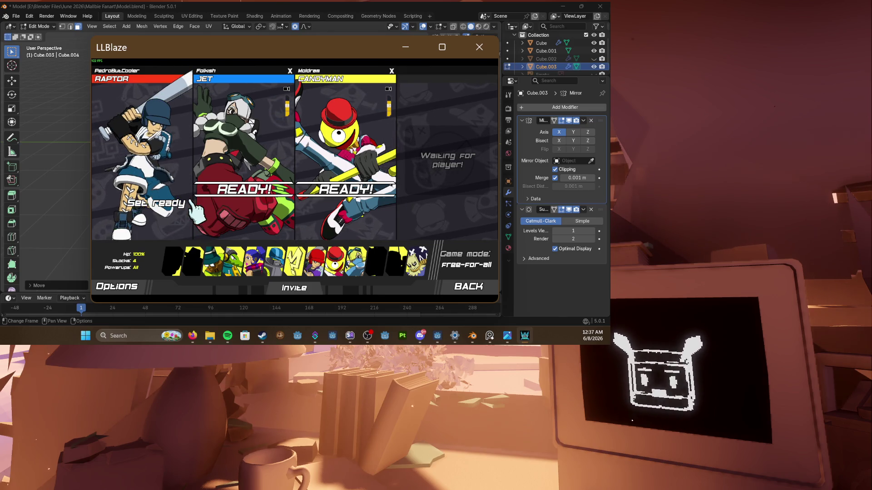
pyautogui.click(171, 203)
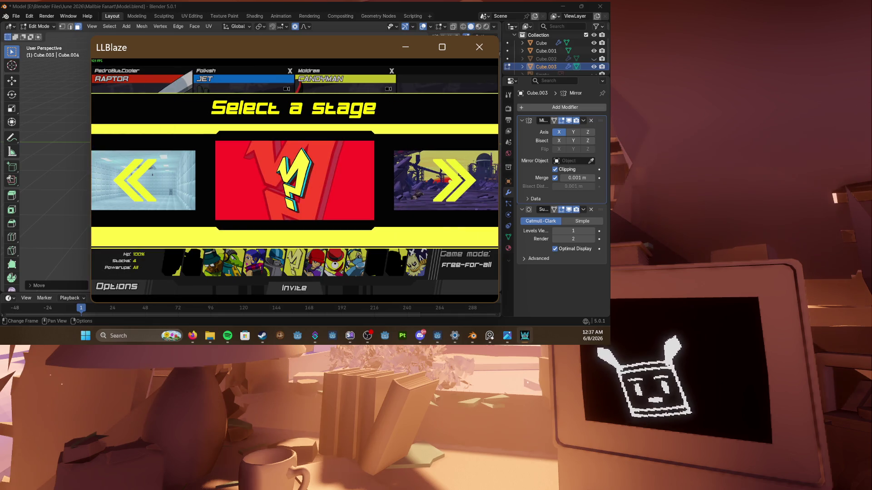
# Step: Browse through the stages and vote for the one shown
pyautogui.click(470, 181)
pyautogui.click(471, 180)
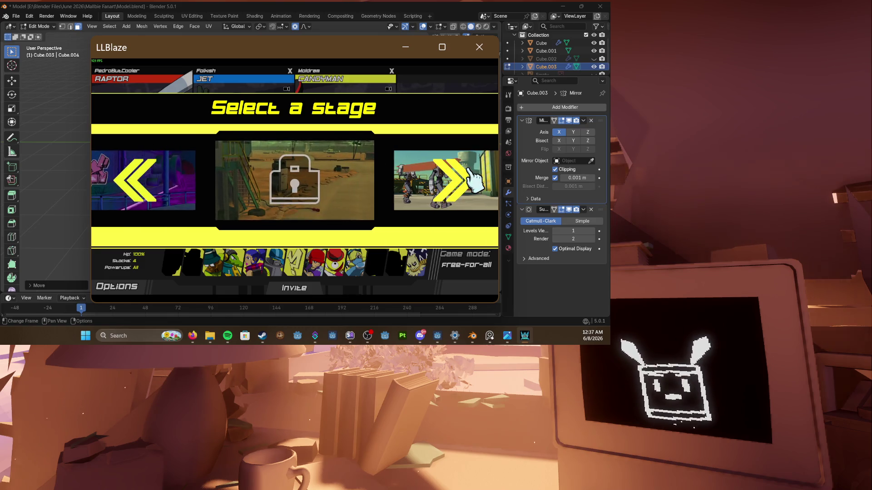
pyautogui.click(316, 205)
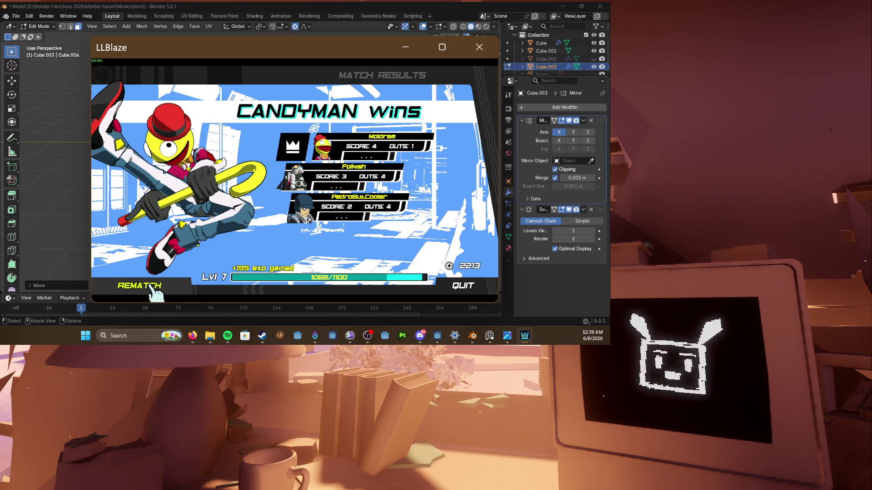
# Step: Start a rematch, cycle Raptor back to his red outfit and mark him ready
pyautogui.click(155, 291)
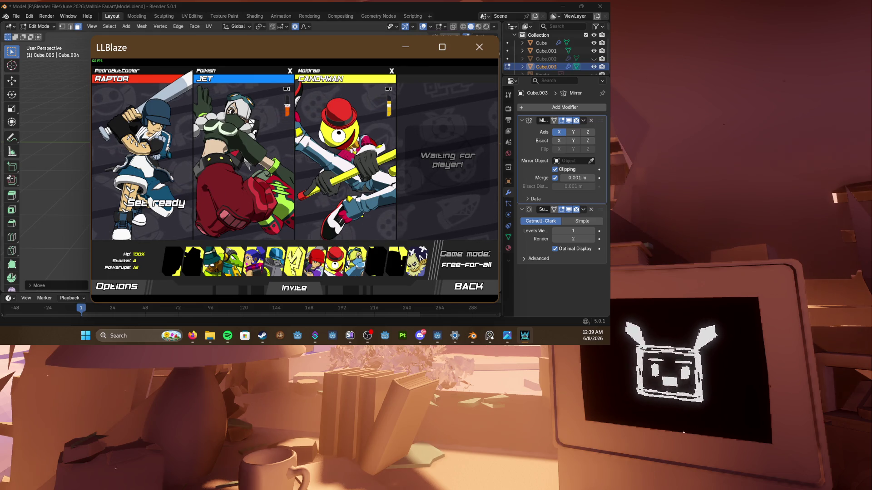
pyautogui.hotkey('alt', 'Tab')
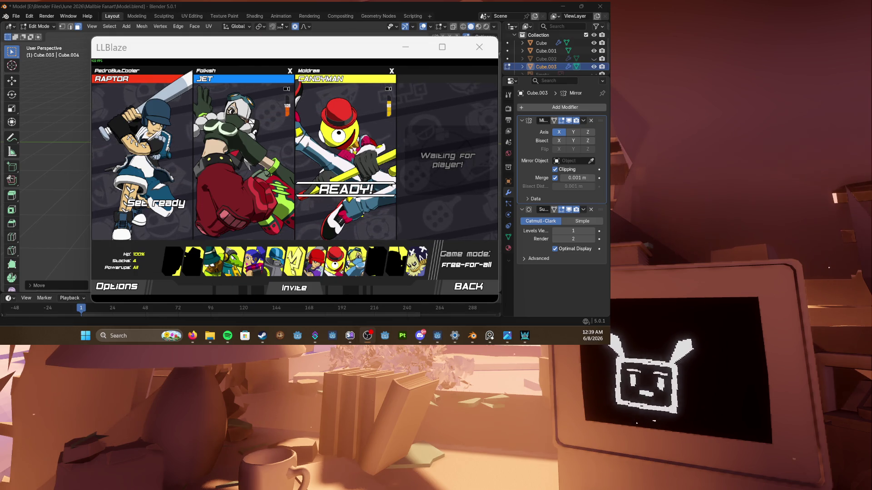
pyautogui.hotkey('alt', 'Tab')
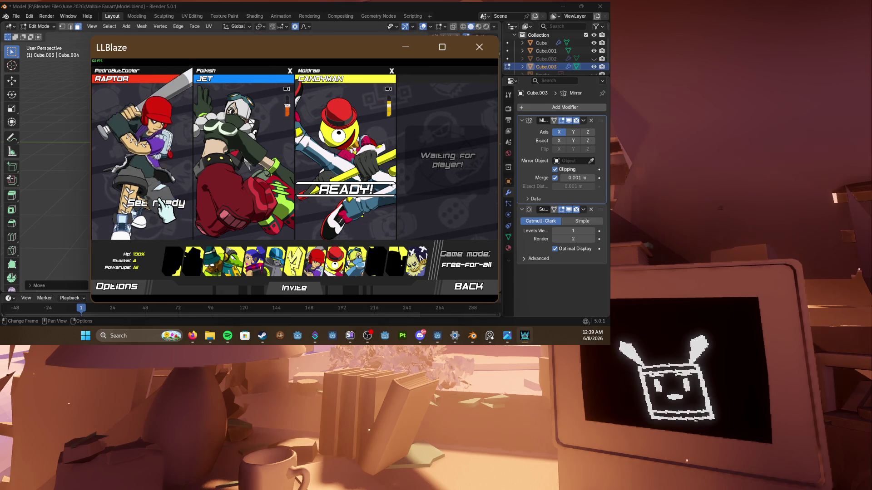
pyautogui.press('Return')
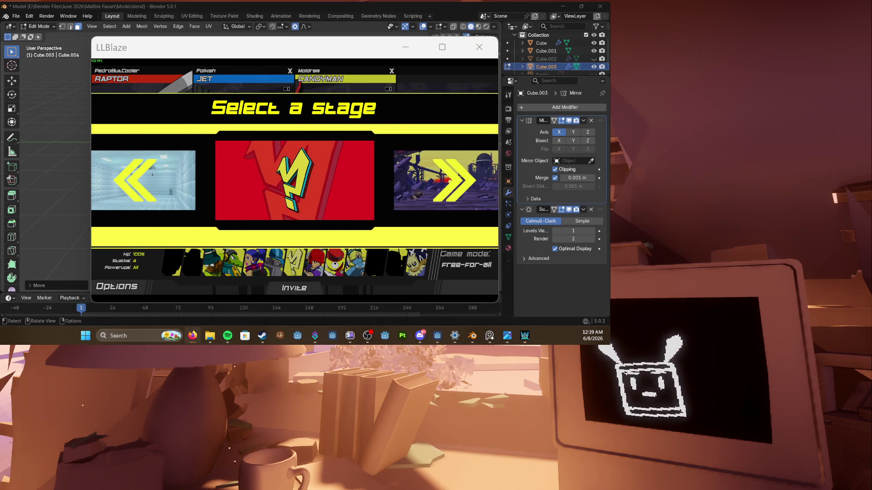
# Step: Browse through the available stages before the match starts
pyautogui.click(354, 204)
pyautogui.click(439, 194)
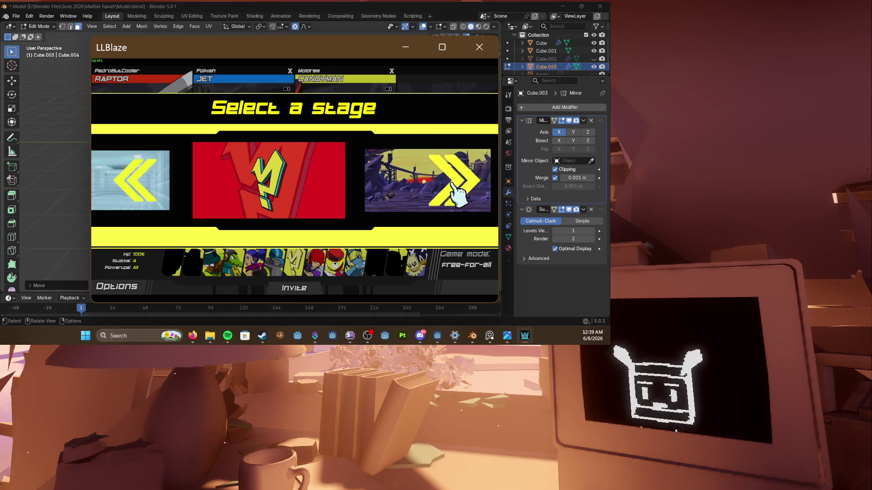
pyautogui.click(446, 191)
pyautogui.click(448, 191)
pyautogui.click(453, 191)
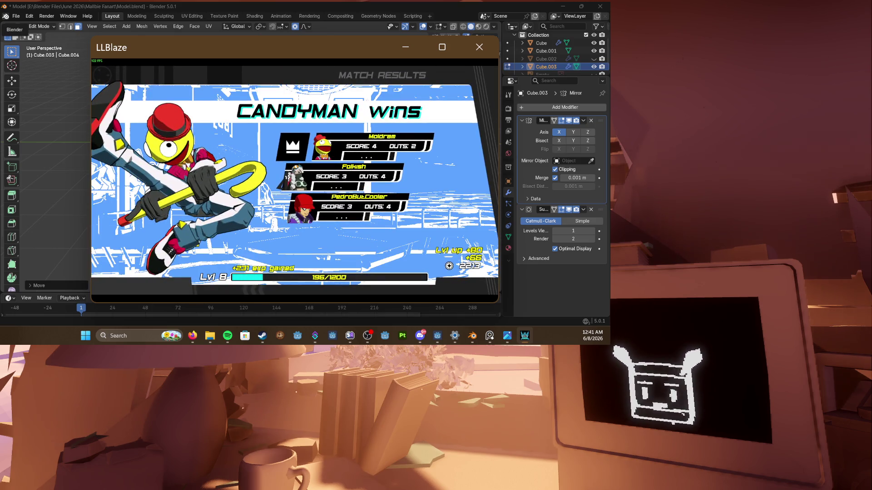
# Step: Leave the results to the main menu and quit the game with confirmation
pyautogui.click(397, 341)
pyautogui.click(385, 281)
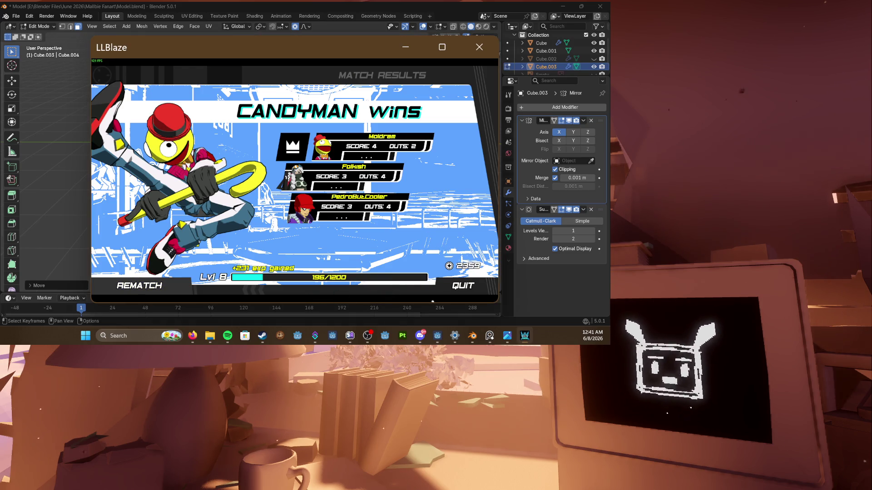
pyautogui.click(463, 286)
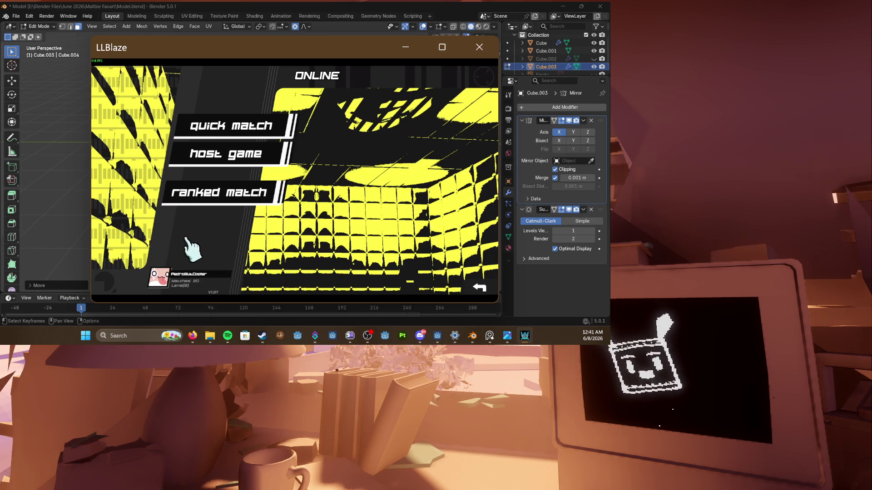
pyautogui.click(480, 287)
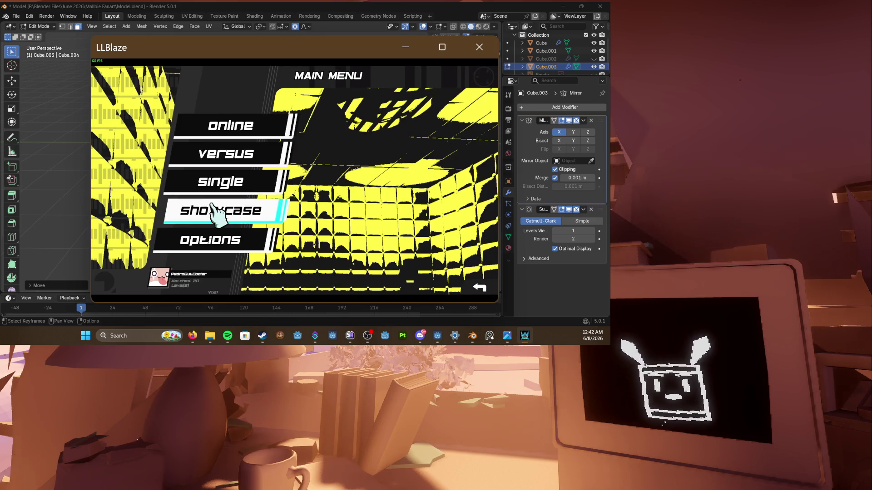
pyautogui.press('Escape')
pyautogui.press('Return')
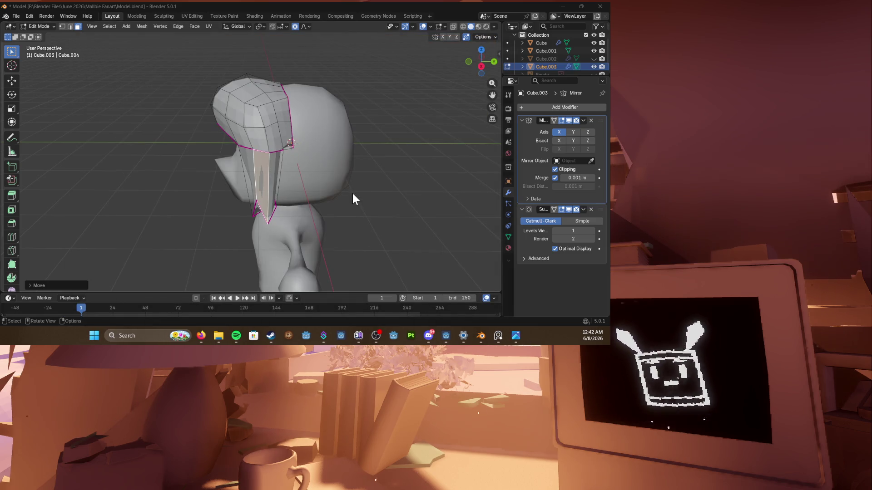
pyautogui.moveTo(353, 198); pyautogui.dragTo(352, 140, button='middle')
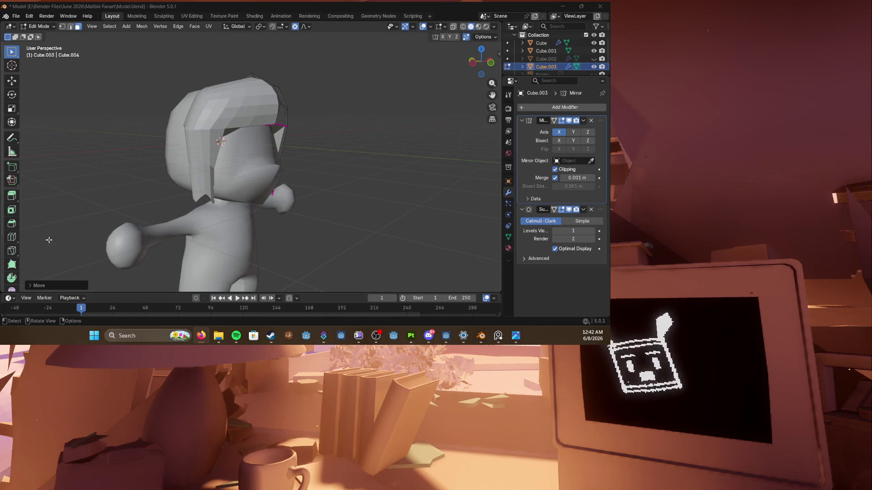
pyautogui.moveTo(244, 132)
pyautogui.mouseDown(button='middle')
pyautogui.moveTo(259, 143)
pyautogui.moveTo(286, 136)
pyautogui.moveTo(300, 114)
pyautogui.moveTo(281, 128)
pyautogui.mouseUp(button='middle')
pyautogui.scroll(4, 259, 143)
pyautogui.scroll(-2, 281, 129)
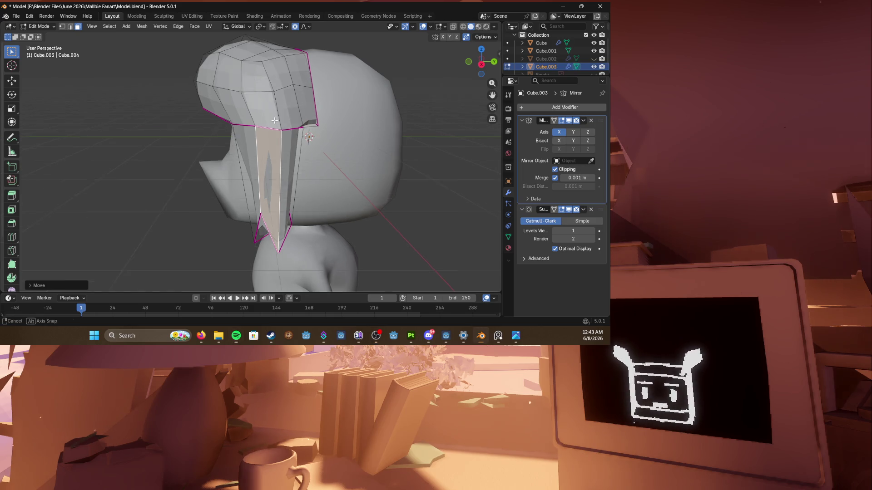
# Step: Save the file, then extrude the hair edge into a fringe and rotate it over the forehead
pyautogui.moveTo(307, 171); pyautogui.dragTo(239, 157, button='middle')
pyautogui.hotkey('ctrl', 's')
pyautogui.moveTo(292, 126)
pyautogui.mouseDown(button='middle')
pyautogui.moveTo(244, 96)
pyautogui.moveTo(205, 102)
pyautogui.moveTo(292, 111)
pyautogui.moveTo(272, 136)
pyautogui.mouseUp(button='middle')
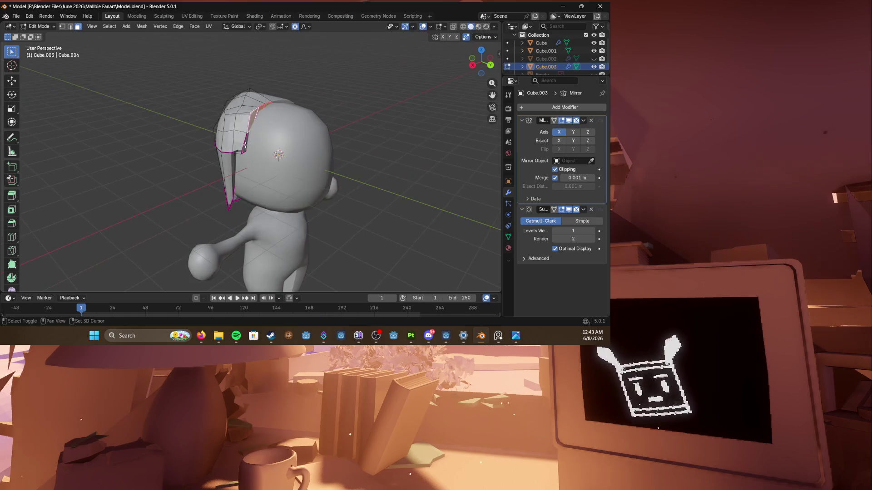
pyautogui.press('g')
pyautogui.click(320, 146)
pyautogui.moveTo(320, 145)
pyautogui.mouseDown(button='middle')
pyautogui.moveTo(355, 136)
pyautogui.moveTo(327, 143)
pyautogui.mouseUp(button='middle')
pyautogui.press('r')
pyautogui.click(372, 136)
pyautogui.scroll(3, 307, 137)
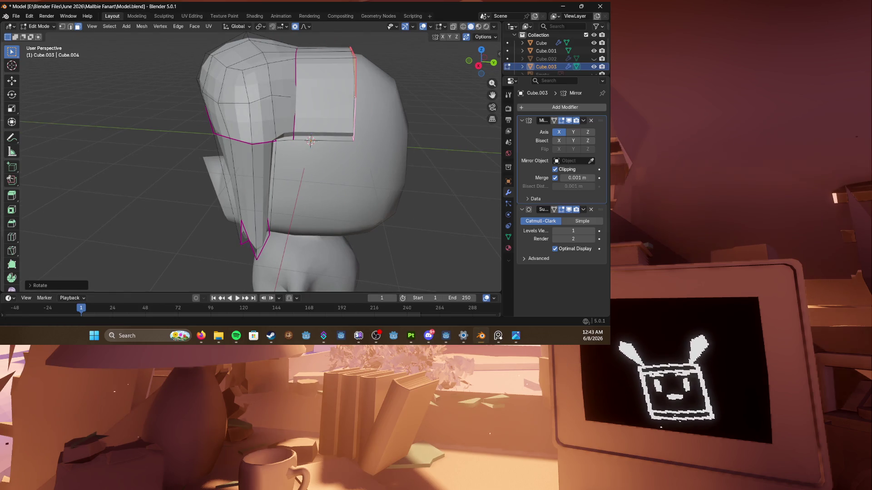
# Step: Add an edge loop to the hair piece and thicken it along its normals
pyautogui.moveTo(309, 142)
pyautogui.mouseDown(button='middle')
pyautogui.moveTo(275, 152)
pyautogui.moveTo(321, 140)
pyautogui.mouseUp(button='middle')
pyautogui.scroll(-2, 280, 151)
pyautogui.scroll(-2, 306, 143)
pyautogui.hotkey('ctrl', 'r')
pyautogui.click(307, 137)
pyautogui.hotkey('alt', 's')
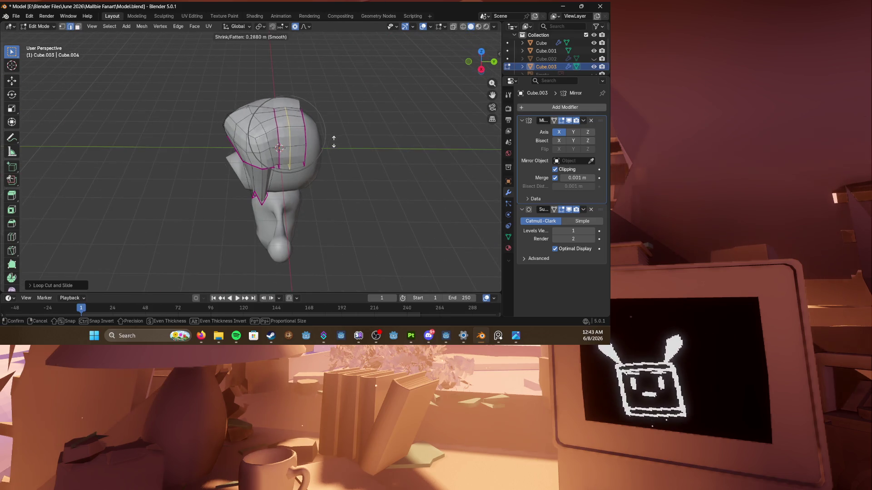
pyautogui.click(332, 143)
# Step: Try extruding a hair face, cancel the moves, then switch to the browser
pyautogui.moveTo(307, 150)
pyautogui.mouseDown(button='middle')
pyautogui.moveTo(272, 157)
pyautogui.moveTo(218, 142)
pyautogui.moveTo(251, 167)
pyautogui.moveTo(286, 157)
pyautogui.mouseUp(button='middle')
pyautogui.click(249, 158)
pyautogui.press('e')
pyautogui.click(314, 177)
pyautogui.press('g')
pyautogui.press('Escape')
pyautogui.scroll(4, 298, 162)
pyautogui.scroll(-4, 298, 162)
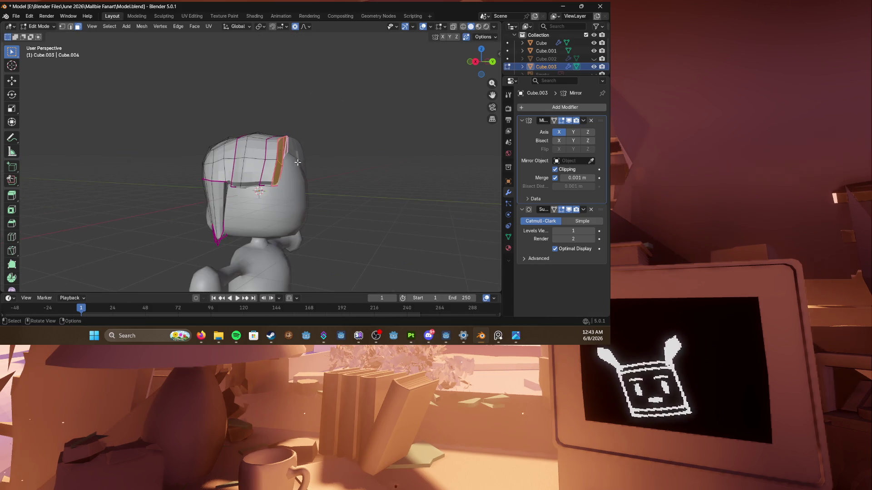
pyautogui.press('g')
pyautogui.press('Escape')
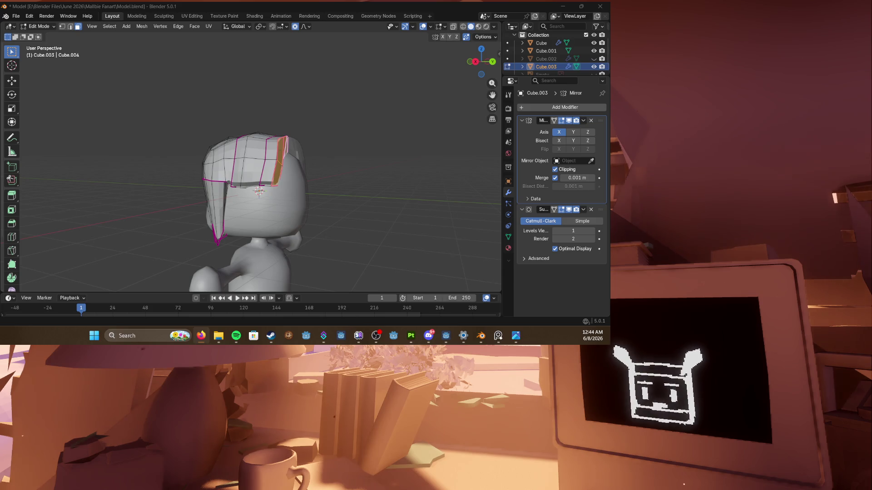
pyautogui.hotkey('alt', 'Tab')
pyautogui.scroll(-3, 137, 224)
pyautogui.scroll(-5, 138, 224)
pyautogui.scroll(8, 109, 158)
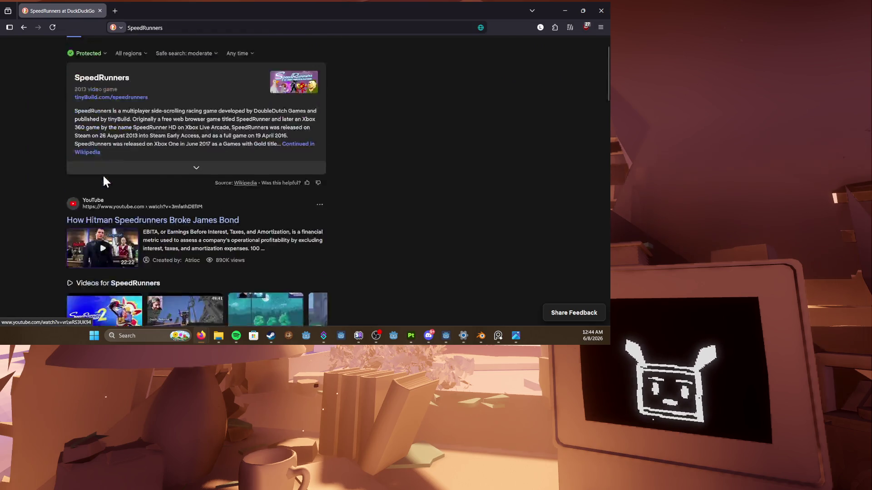
pyautogui.scroll(3, 126, 125)
# Step: Visit the tinyBuild SpeedRunners page, return to the results and minimise the browser
pyautogui.click(111, 131)
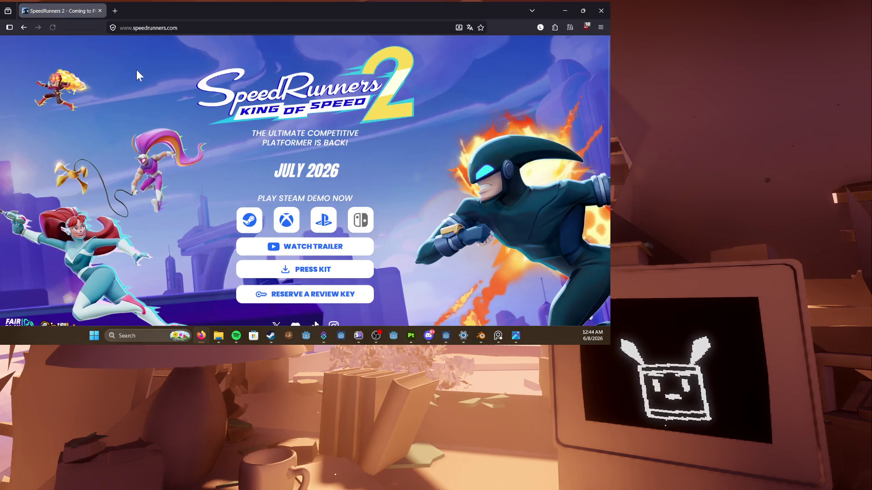
pyautogui.scroll(-5, 177, 151)
pyautogui.scroll(-4, 178, 148)
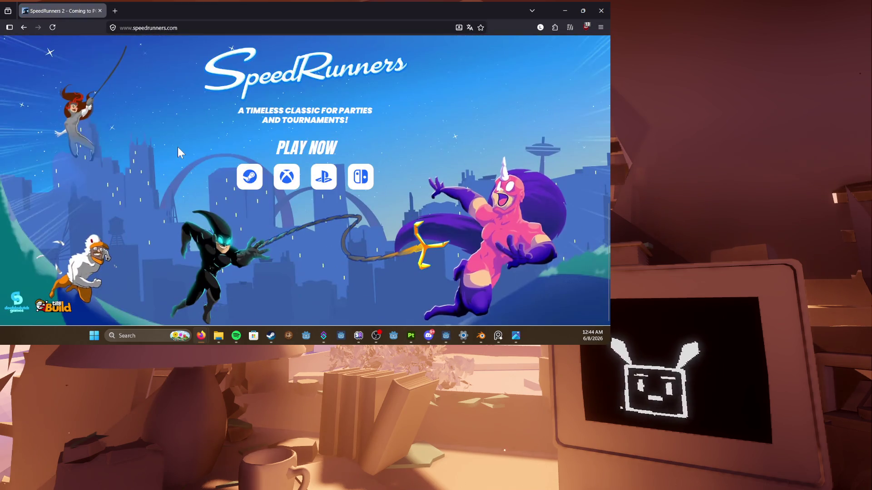
pyautogui.click(27, 23)
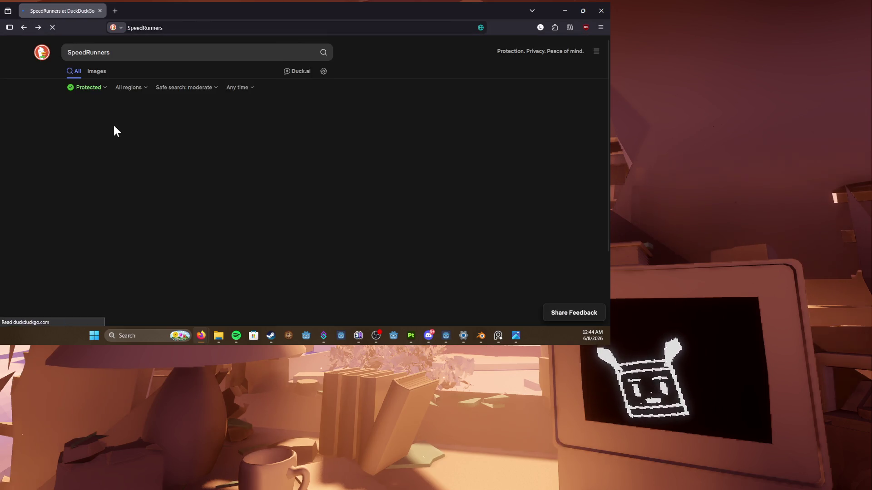
pyautogui.scroll(-4, 127, 125)
pyautogui.scroll(-4, 126, 125)
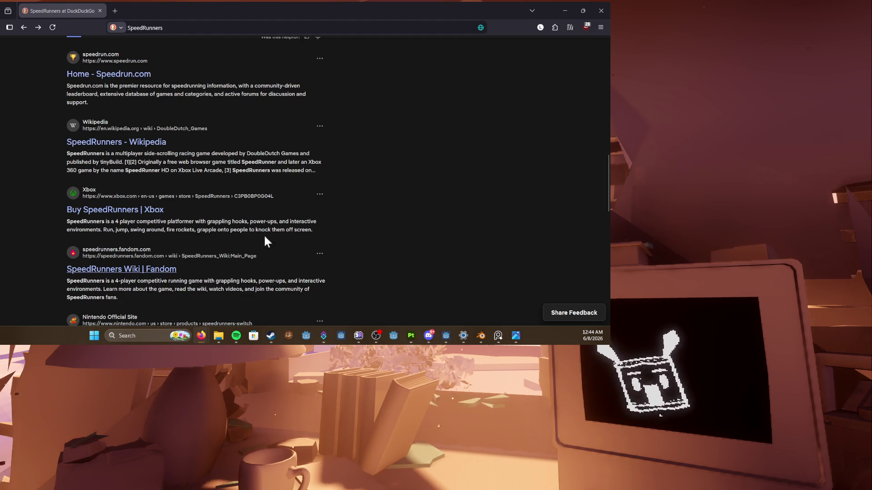
pyautogui.click(565, 10)
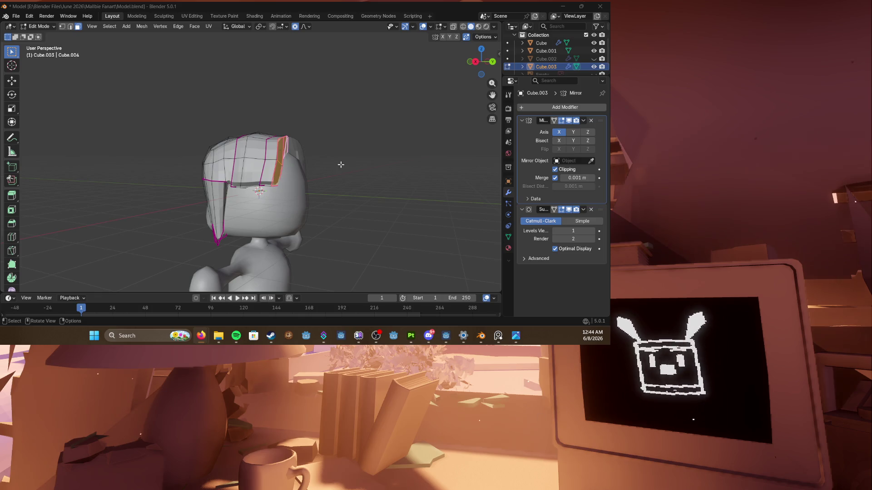
pyautogui.scroll(3, 374, 173)
# Step: Add an edge loop to the hair piece and nudge the geometry into place
pyautogui.moveTo(374, 173); pyautogui.dragTo(304, 186, button='middle')
pyautogui.hotkey('ctrl', 'r')
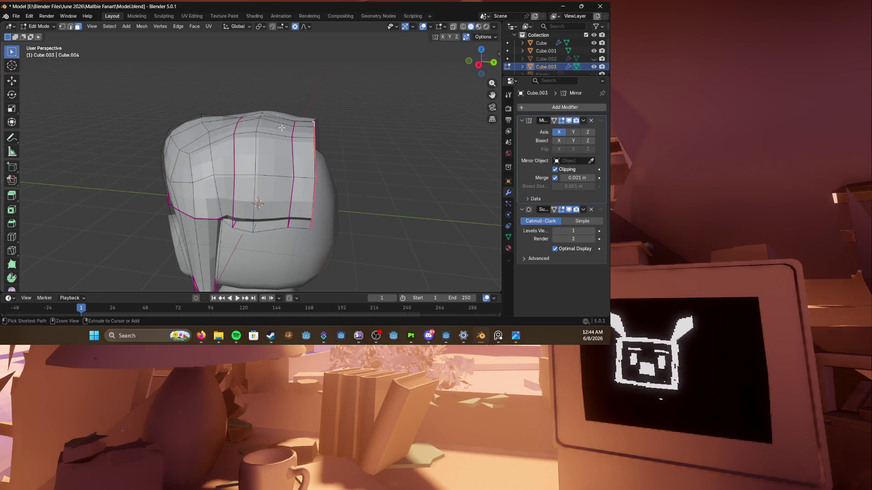
pyautogui.click(280, 128)
pyautogui.click(289, 136)
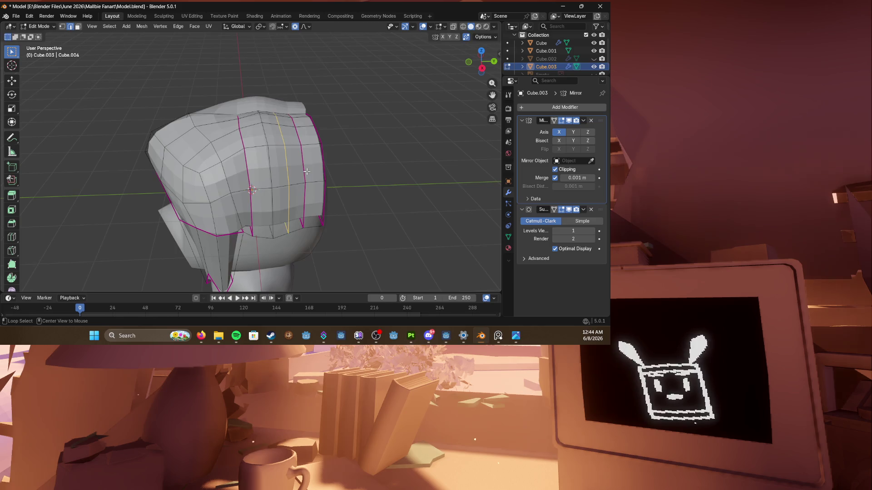
pyautogui.moveTo(294, 150)
pyautogui.mouseDown(button='middle')
pyautogui.moveTo(232, 172)
pyautogui.moveTo(293, 171)
pyautogui.moveTo(274, 153)
pyautogui.mouseUp(button='middle')
pyautogui.press('g')
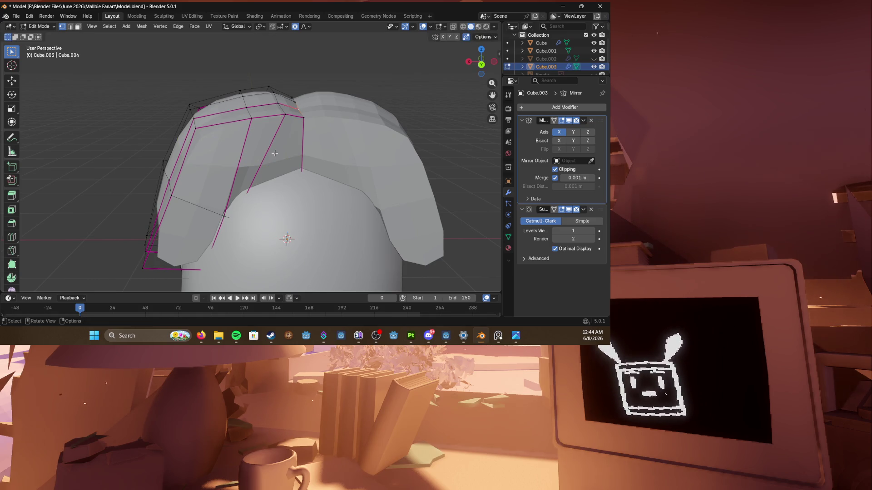
pyautogui.moveTo(274, 153); pyautogui.dragTo(259, 206, button='middle')
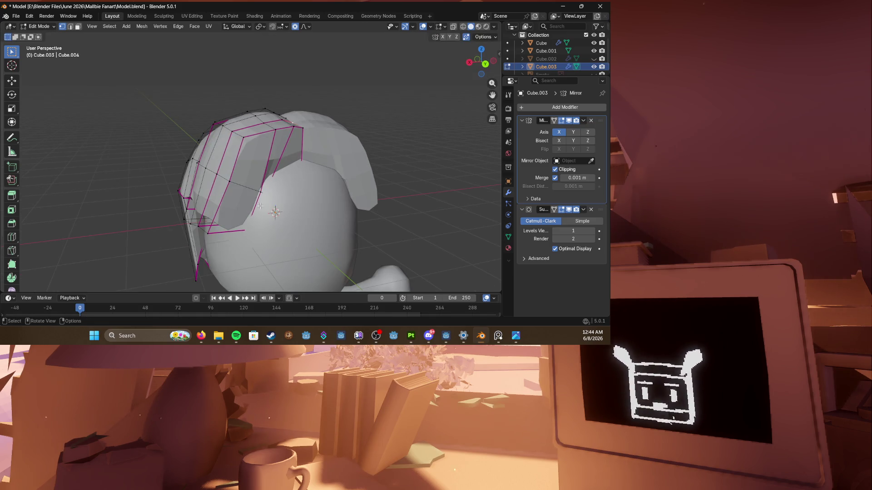
# Step: Move selected hair faces closer to the head and push them inward along their normals
pyautogui.click(247, 208)
pyautogui.keyDown('shift'); pyautogui.click(271, 170); pyautogui.keyUp('shift')
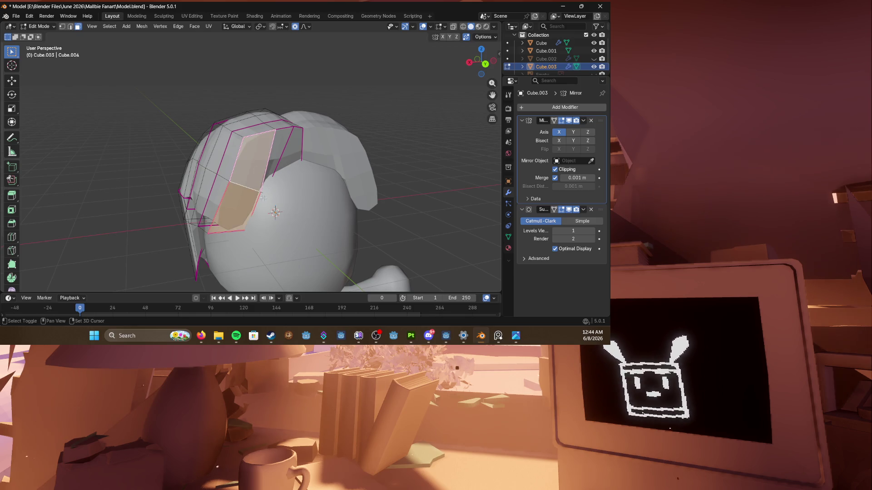
pyautogui.hotkey('shift', 'z')
pyautogui.moveTo(271, 187); pyautogui.dragTo(244, 165, button='middle')
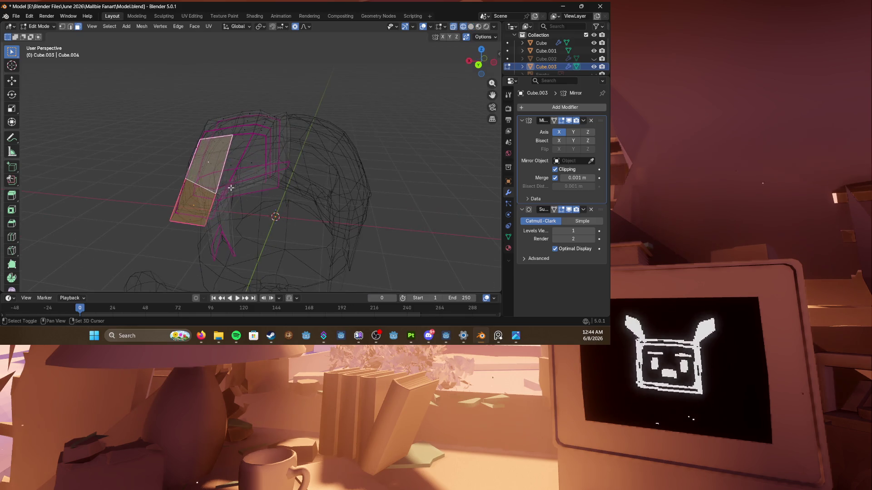
pyautogui.moveTo(244, 166); pyautogui.dragTo(252, 162)
pyautogui.hotkey('shift', 'z')
pyautogui.moveTo(253, 164)
pyautogui.mouseDown(button='middle')
pyautogui.moveTo(350, 191)
pyautogui.moveTo(310, 179)
pyautogui.moveTo(303, 188)
pyautogui.mouseUp(button='middle')
pyautogui.hotkey('alt', 's')
pyautogui.click(313, 177)
pyautogui.scroll(4, 307, 206)
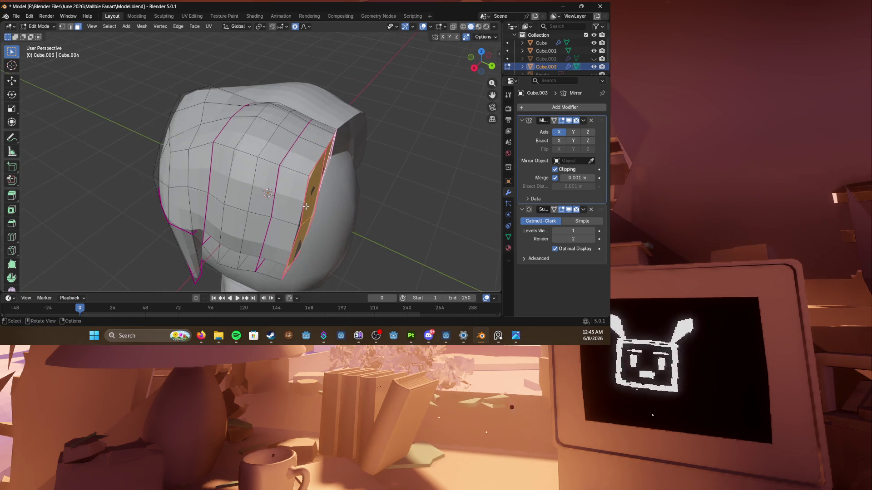
# Step: Inspect the hair's fit from several angles and switch to edge selection
pyautogui.moveTo(306, 206); pyautogui.dragTo(324, 176, button='middle')
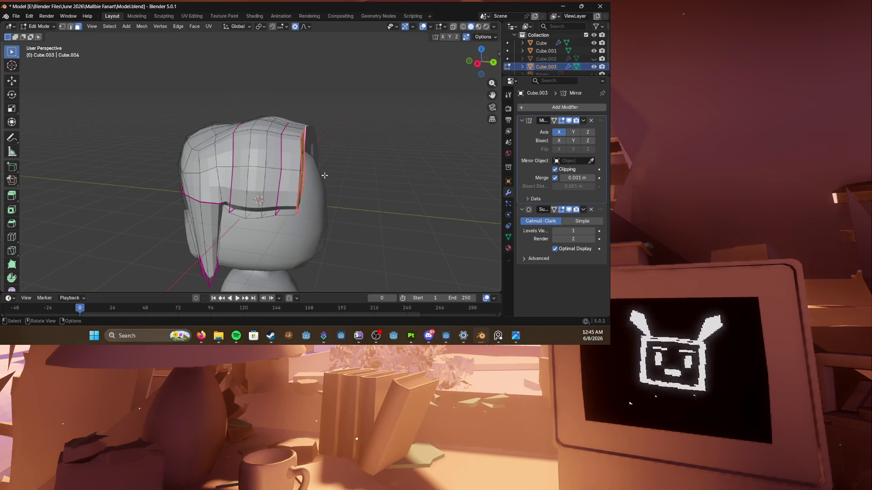
pyautogui.scroll(3, 324, 176)
pyautogui.moveTo(325, 176)
pyautogui.mouseDown(button='middle')
pyautogui.moveTo(205, 102)
pyautogui.moveTo(261, 174)
pyautogui.mouseUp(button='middle')
pyautogui.press('3')
pyautogui.press('2')
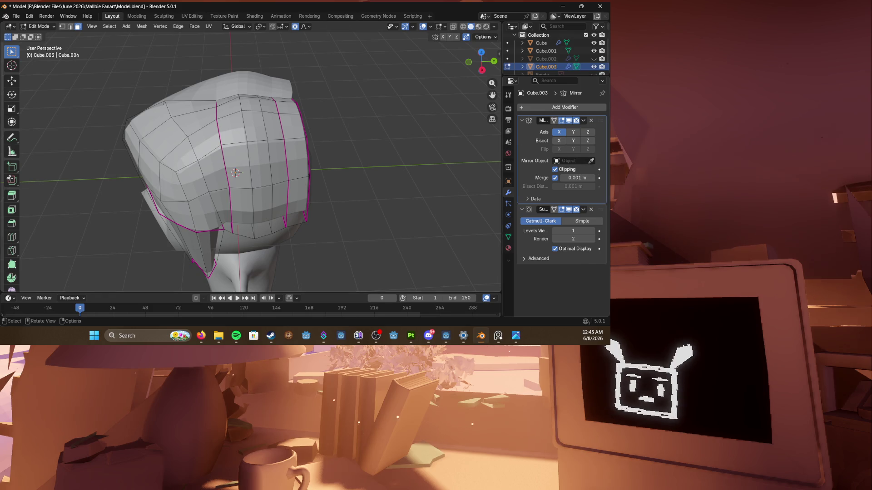
pyautogui.moveTo(239, 170); pyautogui.dragTo(306, 137, button='middle')
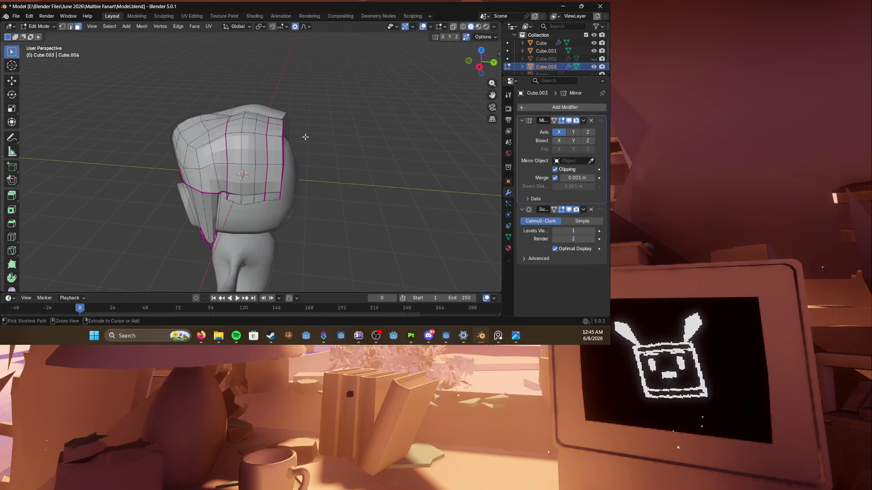
# Step: Move the back edge loop and scale a vertical face strip with smooth falloff
pyautogui.press('g')
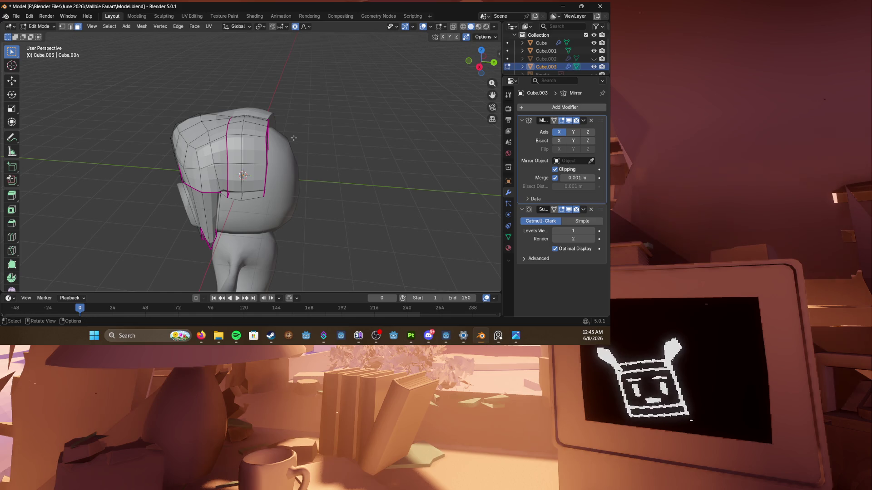
pyautogui.moveTo(293, 138); pyautogui.dragTo(234, 174, button='middle')
pyautogui.keyDown('alt'); pyautogui.click(243, 153); pyautogui.keyUp('alt')
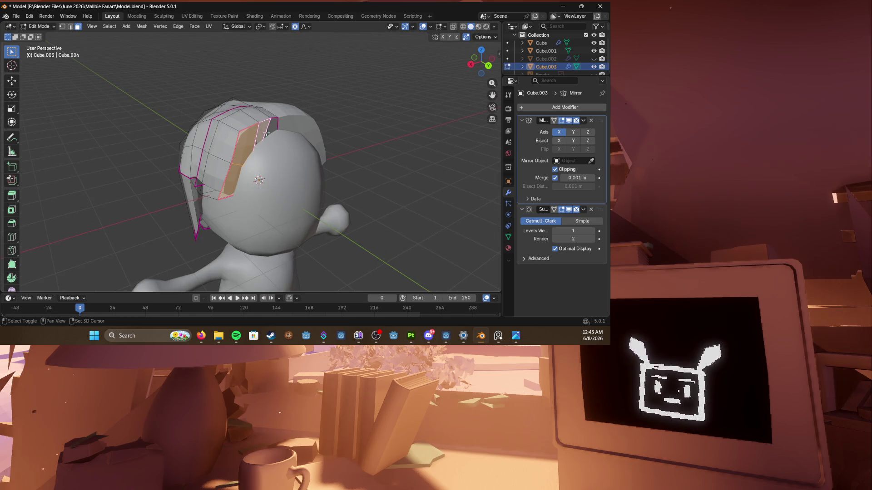
pyautogui.moveTo(259, 170); pyautogui.dragTo(300, 164, button='middle')
pyautogui.press('s')
pyautogui.click(303, 167)
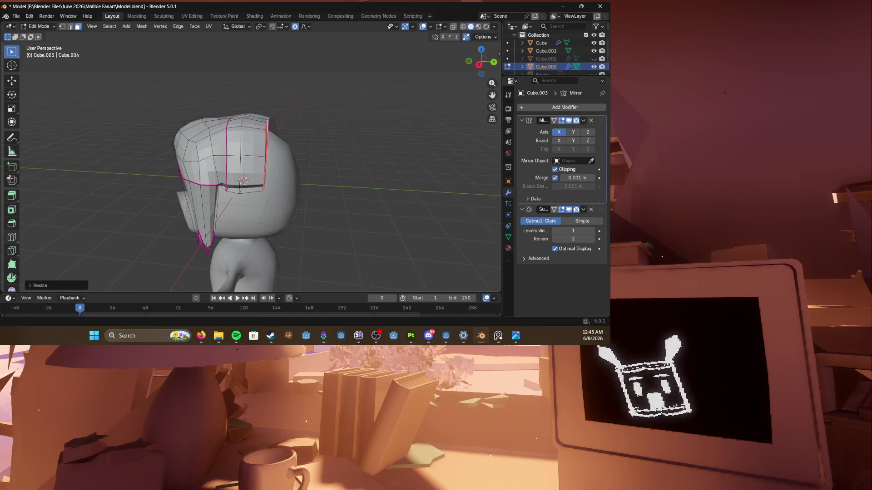
# Step: Vertex-slide several edge loops on the hair cap to space them evenly
pyautogui.moveTo(274, 149)
pyautogui.mouseDown(button='middle')
pyautogui.moveTo(286, 154)
pyautogui.moveTo(260, 170)
pyautogui.moveTo(237, 165)
pyautogui.mouseUp(button='middle')
pyautogui.press('g')
pyautogui.click(300, 164)
pyautogui.click(259, 139)
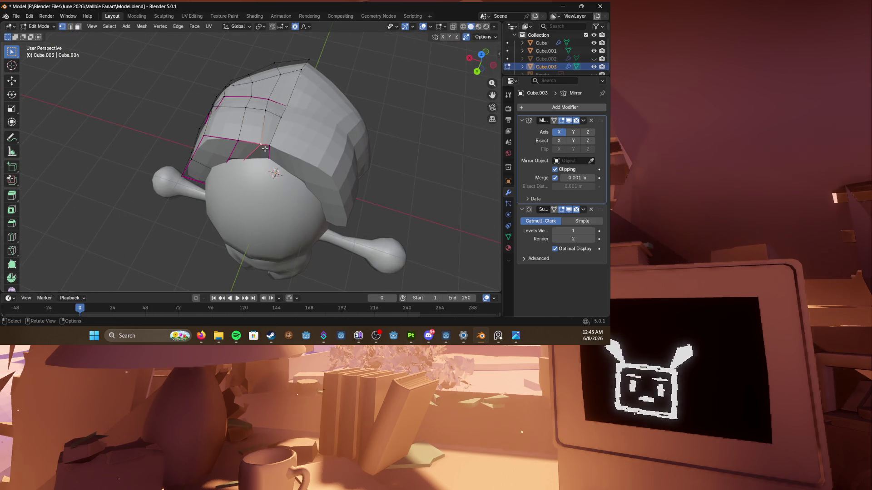
pyautogui.press('g')
pyautogui.press('g')
pyautogui.click(234, 141)
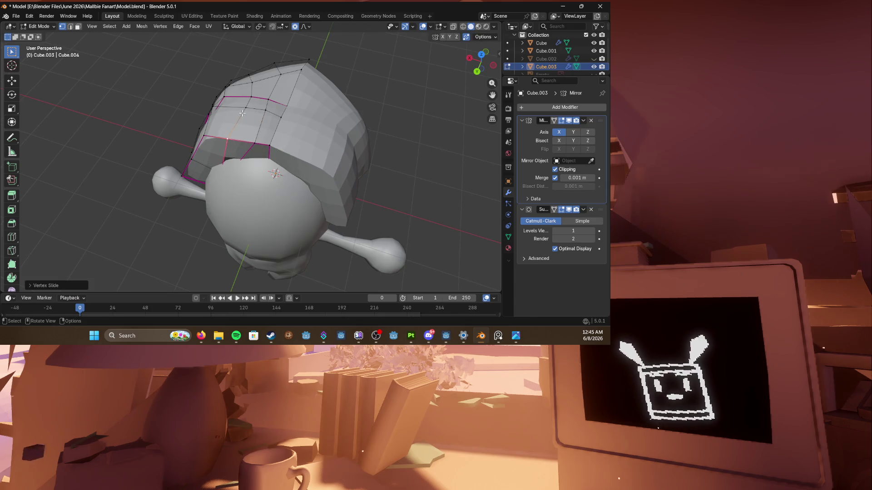
pyautogui.click(249, 102)
pyautogui.press('g')
pyautogui.press('g')
pyautogui.click(249, 100)
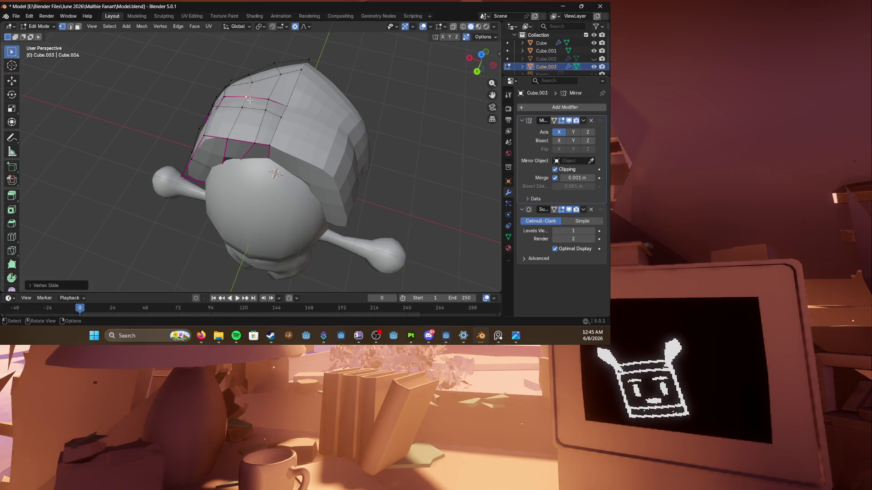
pyautogui.press('g')
pyautogui.press('g')
pyautogui.click(259, 146)
# Step: Check the cap in wireframe, slide one more loop, and select a front hair face
pyautogui.press('z')
pyautogui.click(231, 169)
pyautogui.hotkey('shift', 'z')
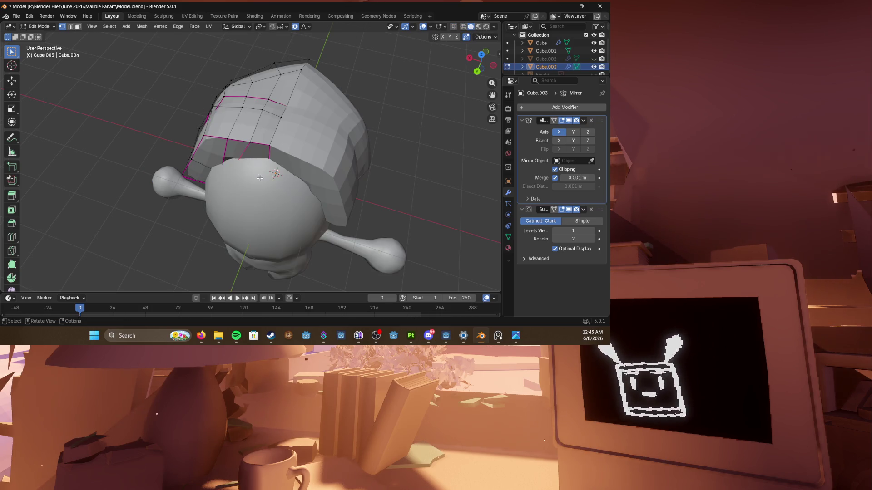
pyautogui.press('g')
pyautogui.press('g')
pyautogui.click(274, 177)
pyautogui.moveTo(273, 174); pyautogui.dragTo(205, 157, button='middle')
pyautogui.click(205, 205)
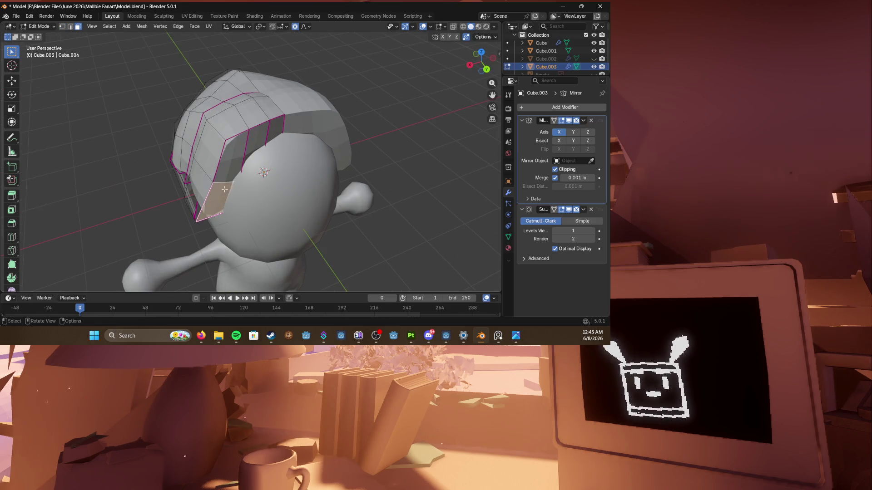
# Step: Extrude the selected front brim faces into a bangs strand and adjust its placement
pyautogui.keyDown('shift'); pyautogui.click(225, 177); pyautogui.keyUp('shift')
pyautogui.keyDown('shift'); pyautogui.click(245, 153); pyautogui.keyUp('shift')
pyautogui.keyDown('shift'); pyautogui.click(267, 137); pyautogui.keyUp('shift')
pyautogui.moveTo(267, 141); pyautogui.dragTo(246, 143, button='middle')
pyautogui.press('e')
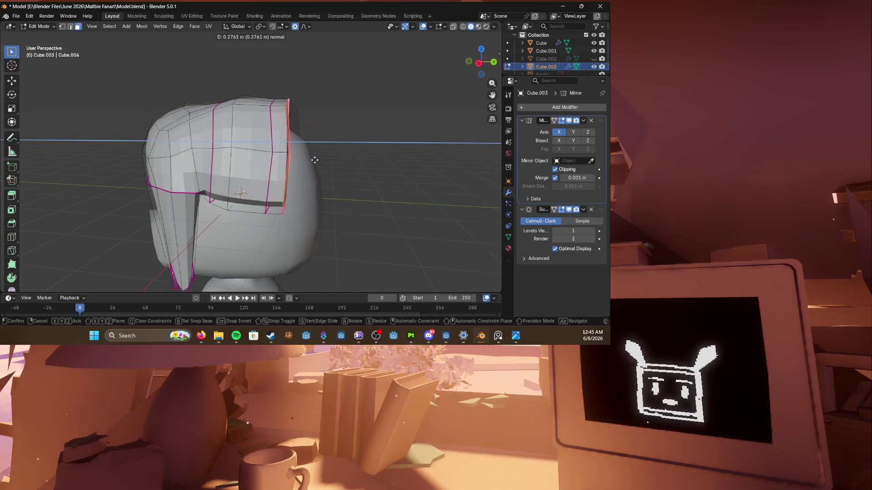
pyautogui.click(300, 149)
pyautogui.moveTo(300, 151)
pyautogui.mouseDown(button='middle')
pyautogui.moveTo(225, 165)
pyautogui.moveTo(313, 176)
pyautogui.moveTo(245, 170)
pyautogui.moveTo(298, 158)
pyautogui.moveTo(210, 159)
pyautogui.mouseUp(button='middle')
pyautogui.press('s')
pyautogui.click(232, 164)
# Step: Select faces of the new bangs strand, then switch to the SpeedRunners wiki window
pyautogui.press('g')
pyautogui.click(259, 156)
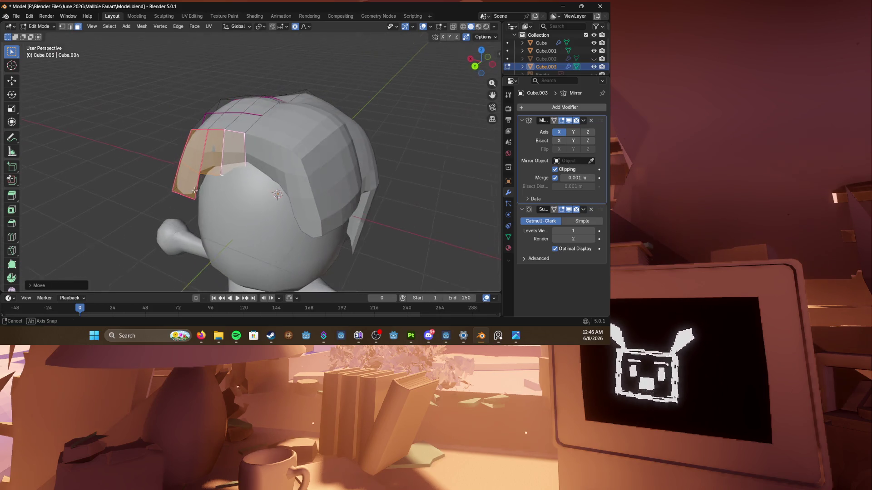
pyautogui.keyDown('shift'); pyautogui.click(204, 158); pyautogui.keyUp('shift')
pyautogui.keyDown('shift'); pyautogui.click(228, 145); pyautogui.keyUp('shift')
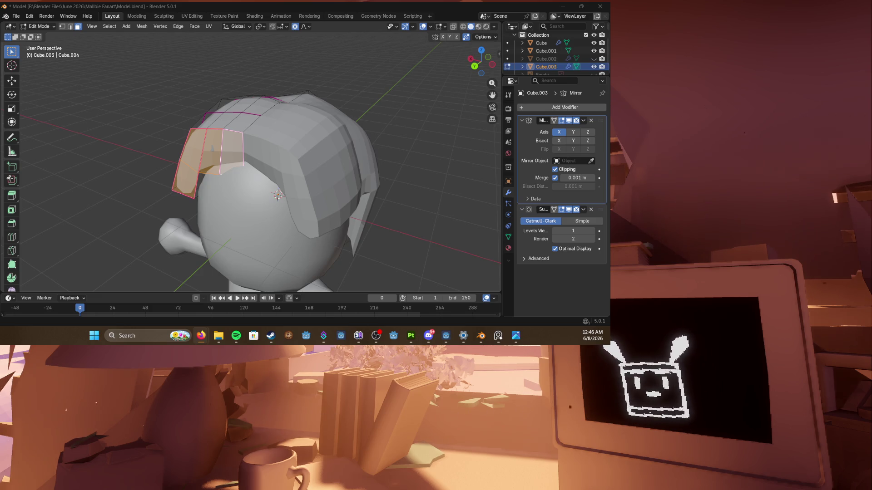
pyautogui.hotkey('alt', 'Tab')
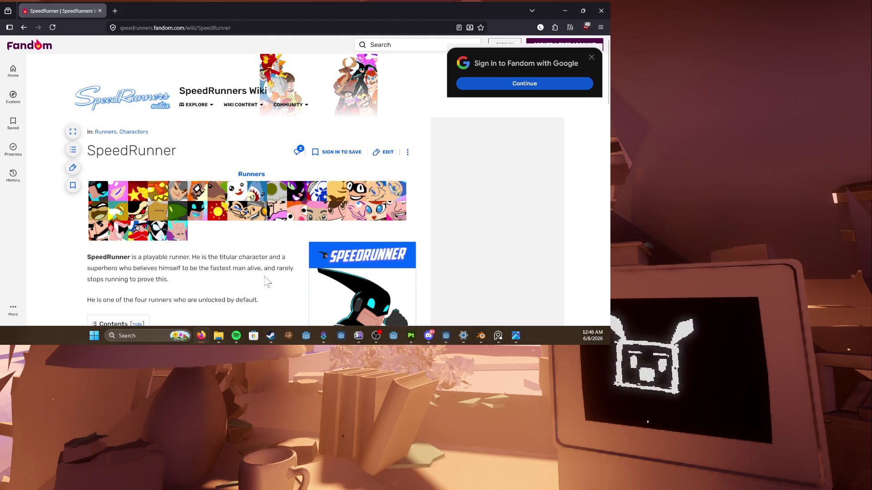
pyautogui.scroll(-3, 257, 271)
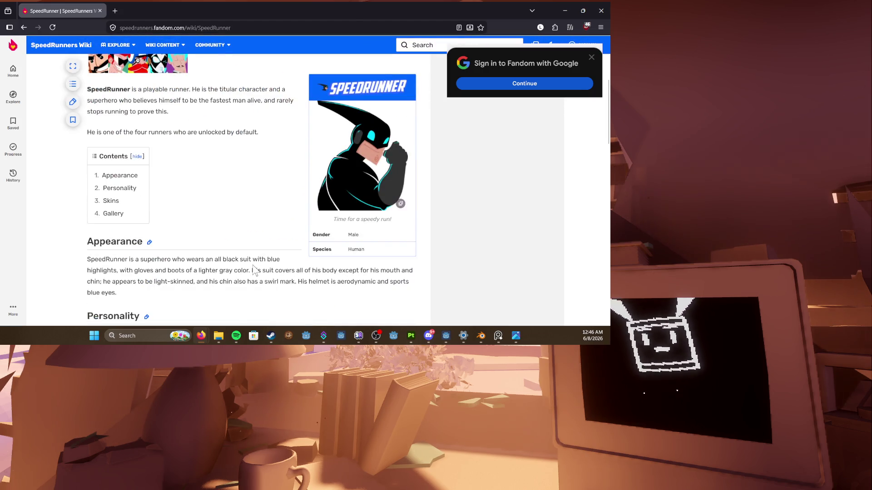